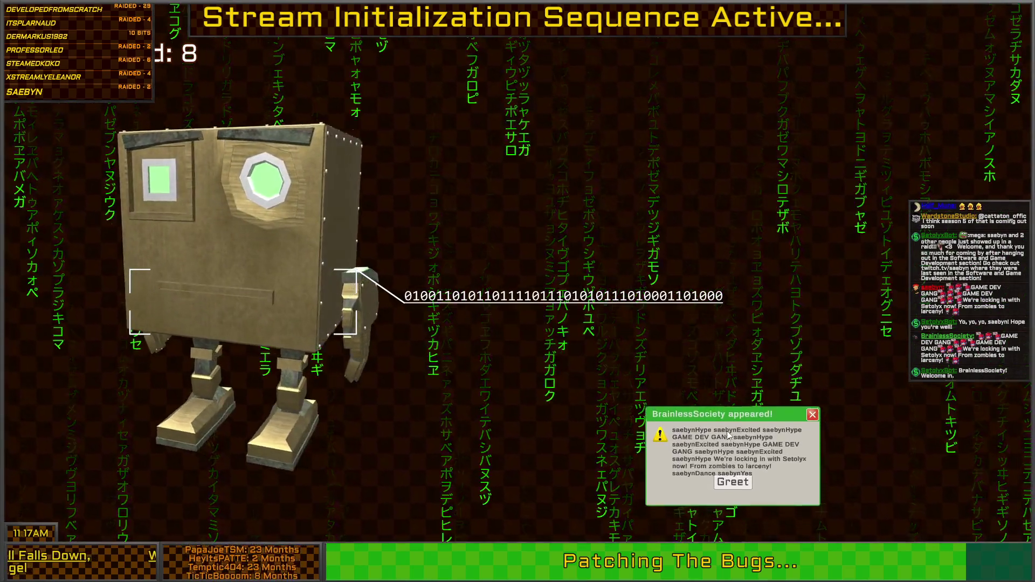
Step: Dismiss the raid alert and bring the Door.cs script in Visual Studio into view
click(733, 518)
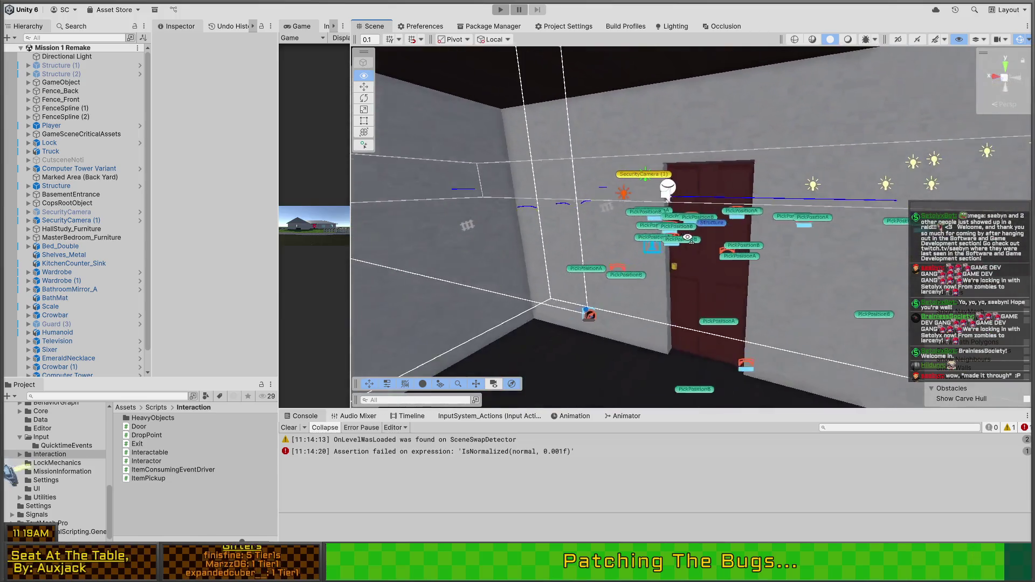
drag(687, 237, 571, 237)
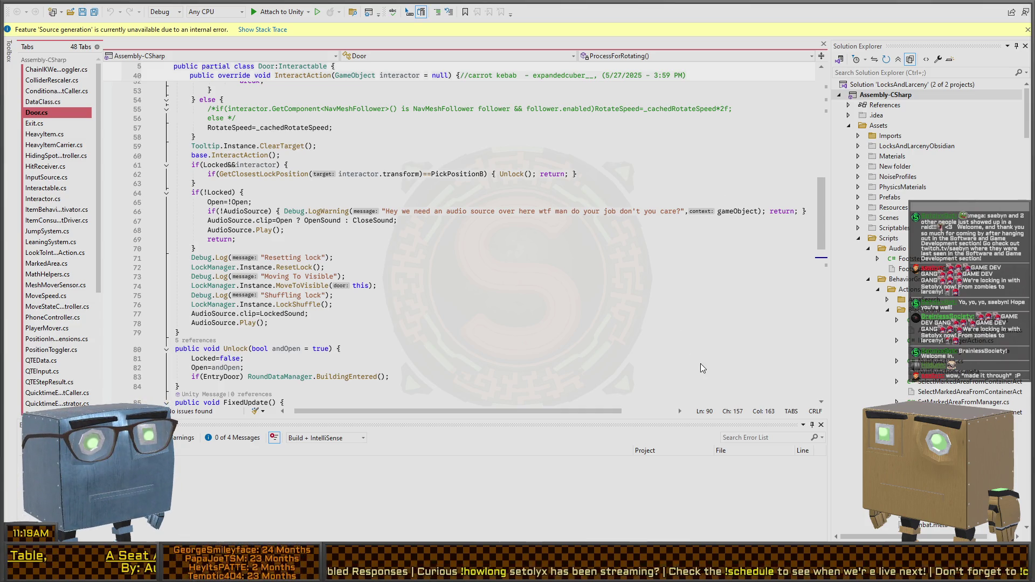
Step: Close the source generation warning bar and switch from Visual Studio to the Unity editor
click(1027, 29)
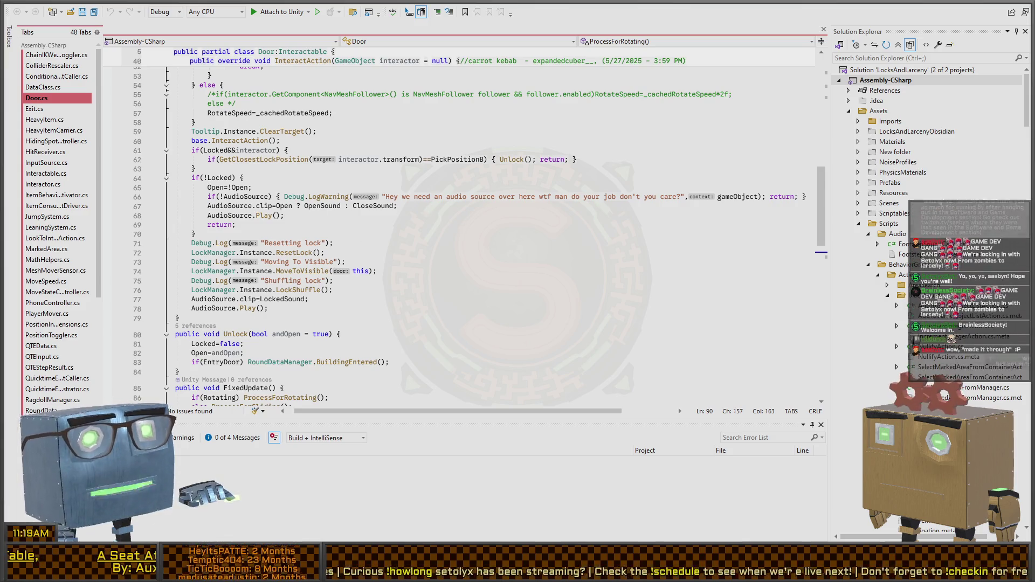
key(alt+Tab)
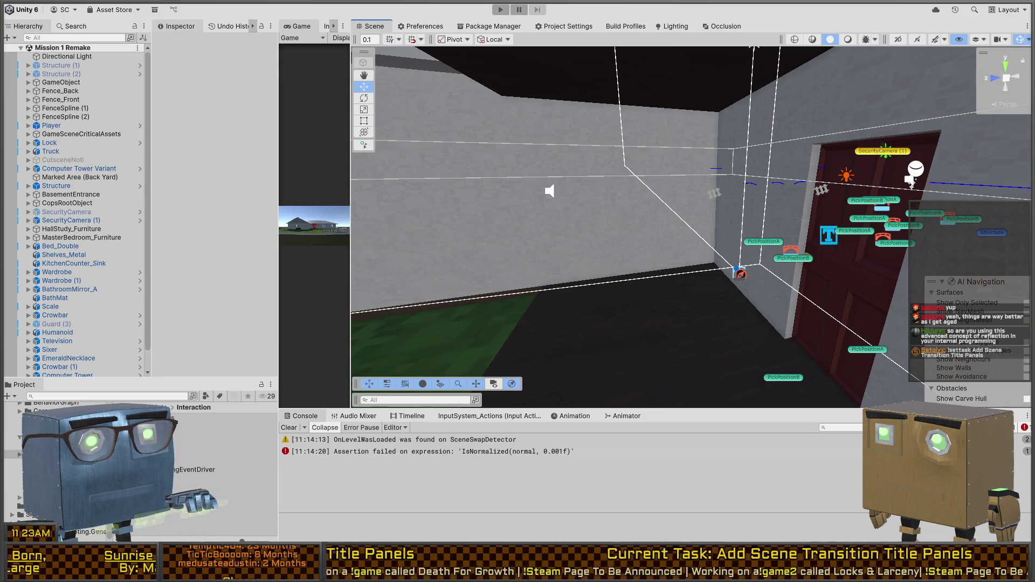
Step: Enter Play mode and sketch guide lines outlining the title panel area over the Game view
key(ctrl+p)
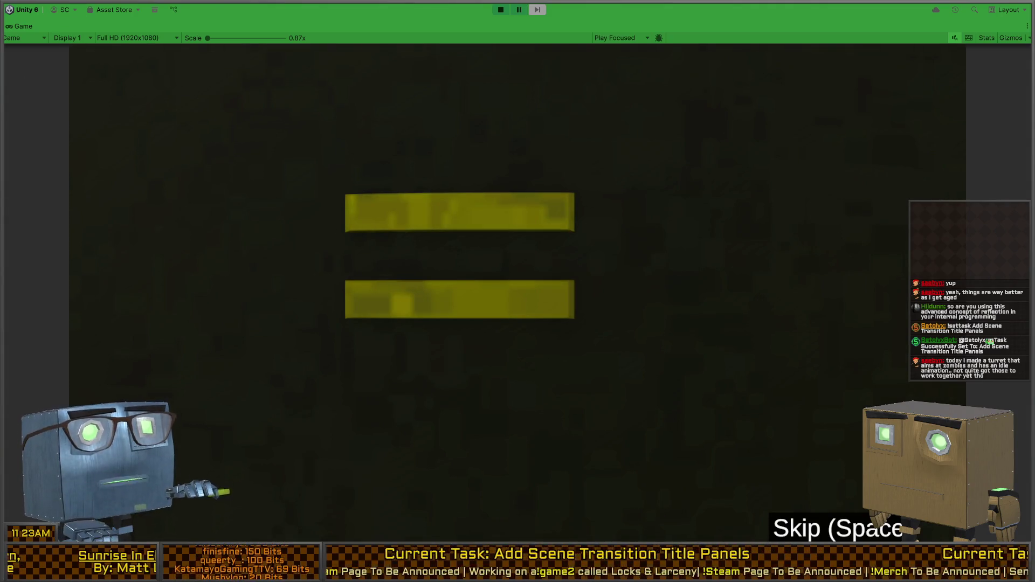
mouse_move(32, 166)
mouse_down()
mouse_move(884, 210)
mouse_move(914, 401)
mouse_move(19, 406)
mouse_up()
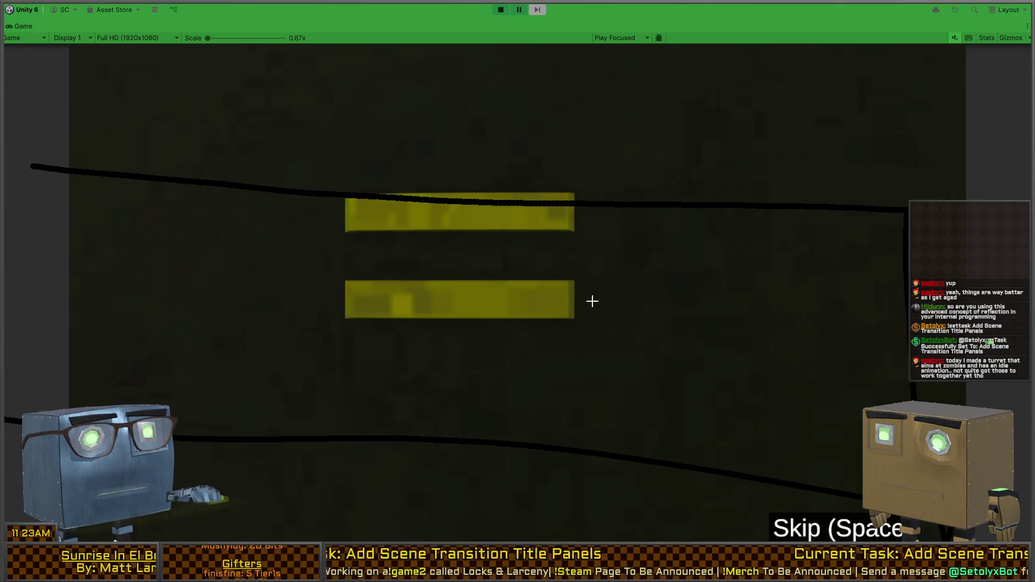
drag(162, 178, 940, 168)
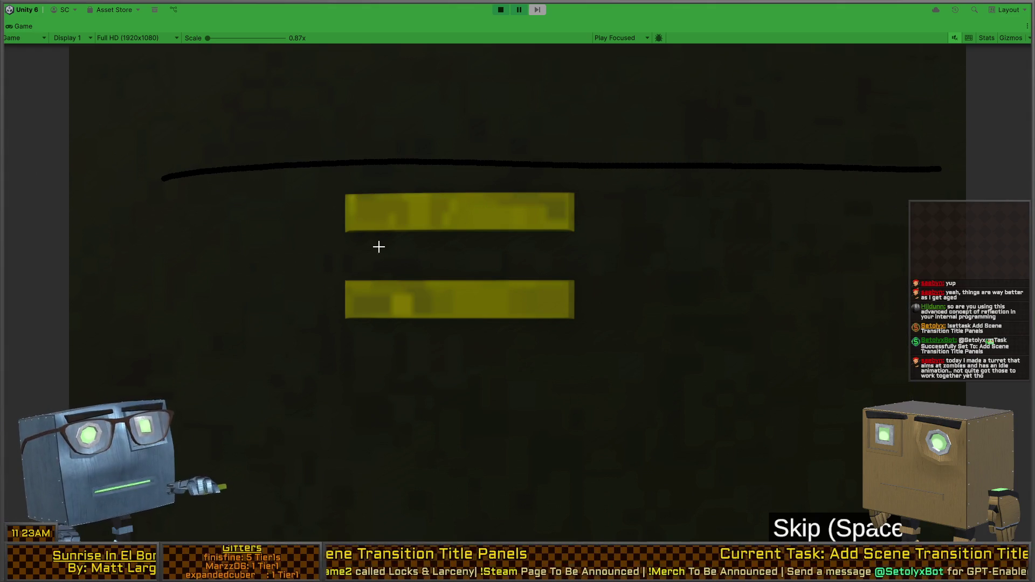
drag(148, 384, 994, 405)
drag(383, 205, 388, 334)
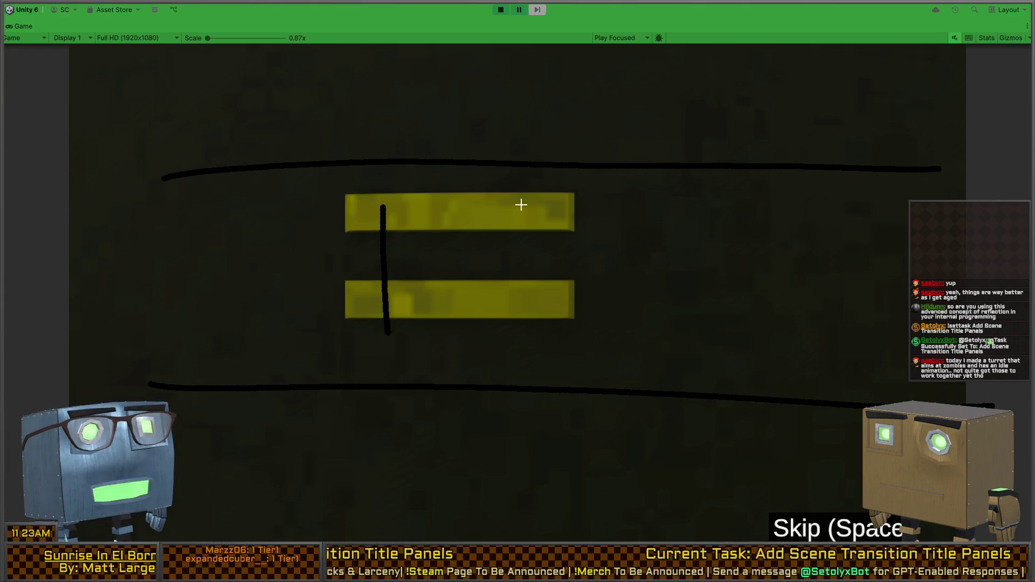
Step: Mark dividers and the panel's bottom edge over the yellow bars, then clear all annotations
drag(542, 200, 548, 314)
drag(644, 230, 687, 338)
drag(834, 257, 851, 341)
drag(903, 265, 905, 321)
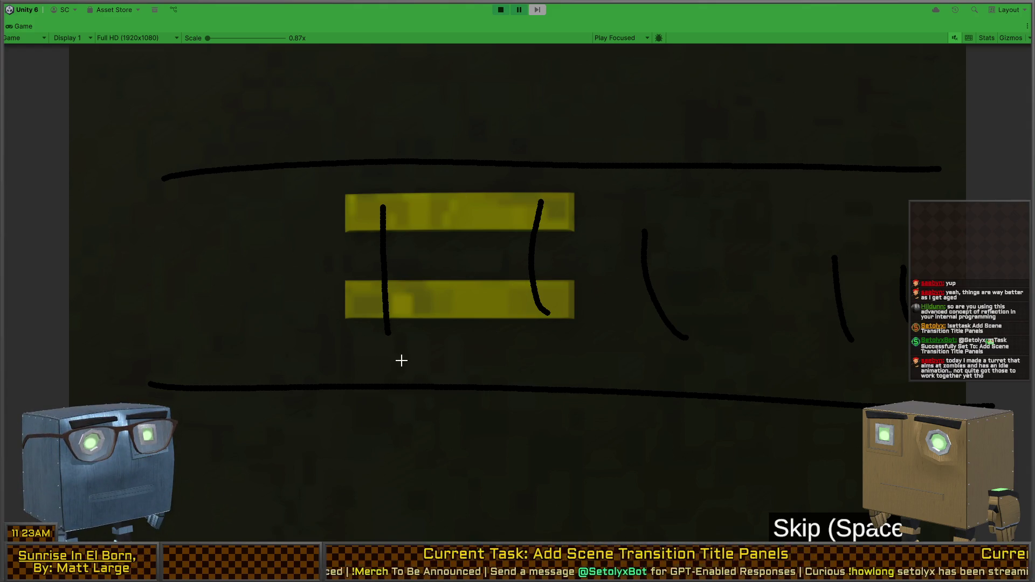
right_click(517, 267)
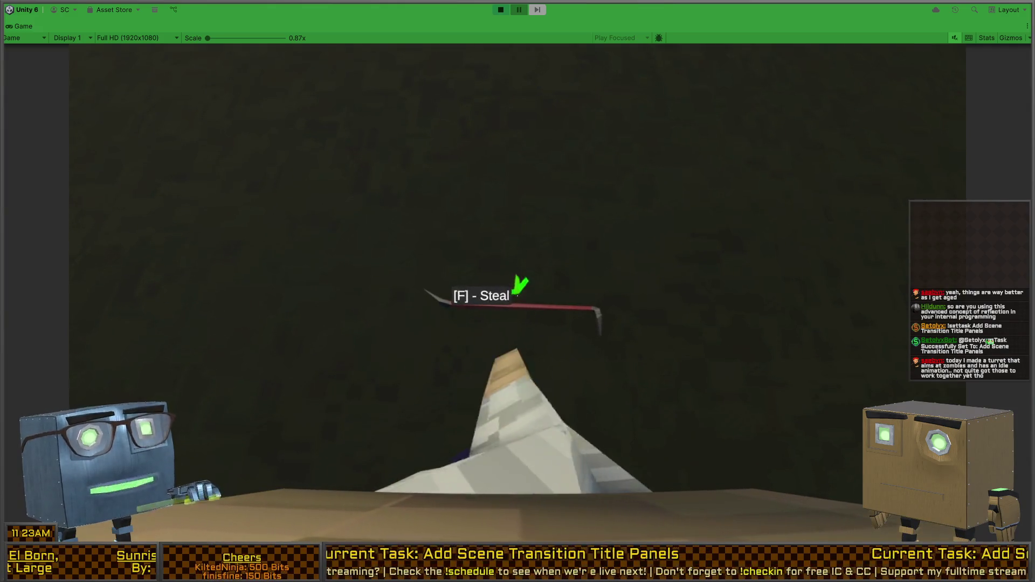
Step: Walk the player around the yard and house wall, then equip the REC camera viewfinder
key(w)
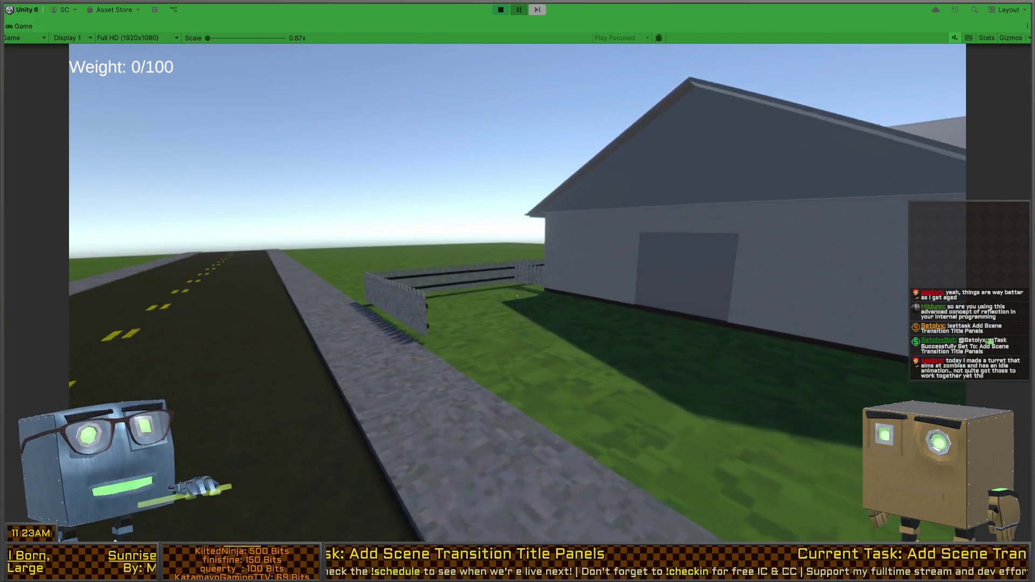
key(w)
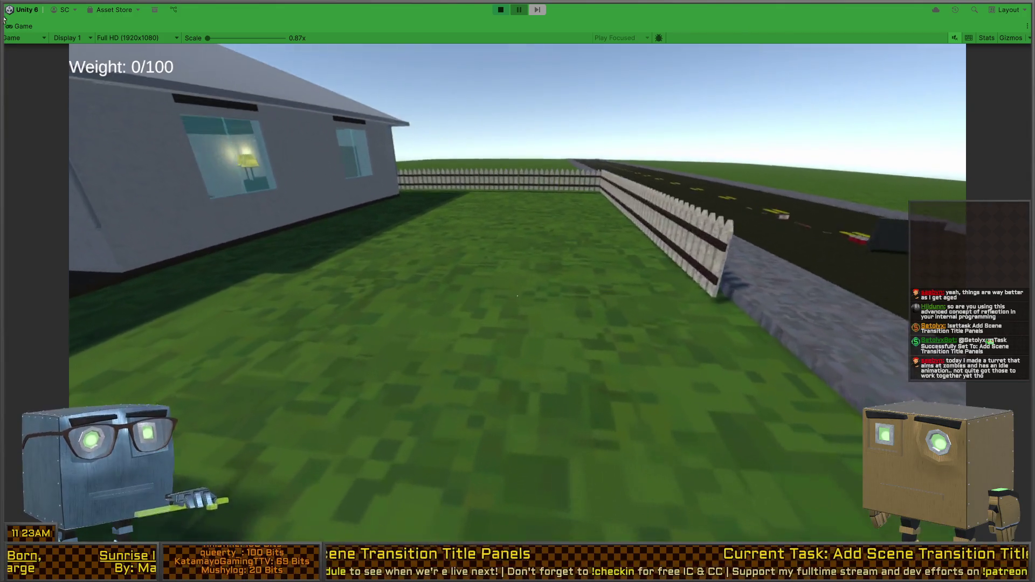
key(w)
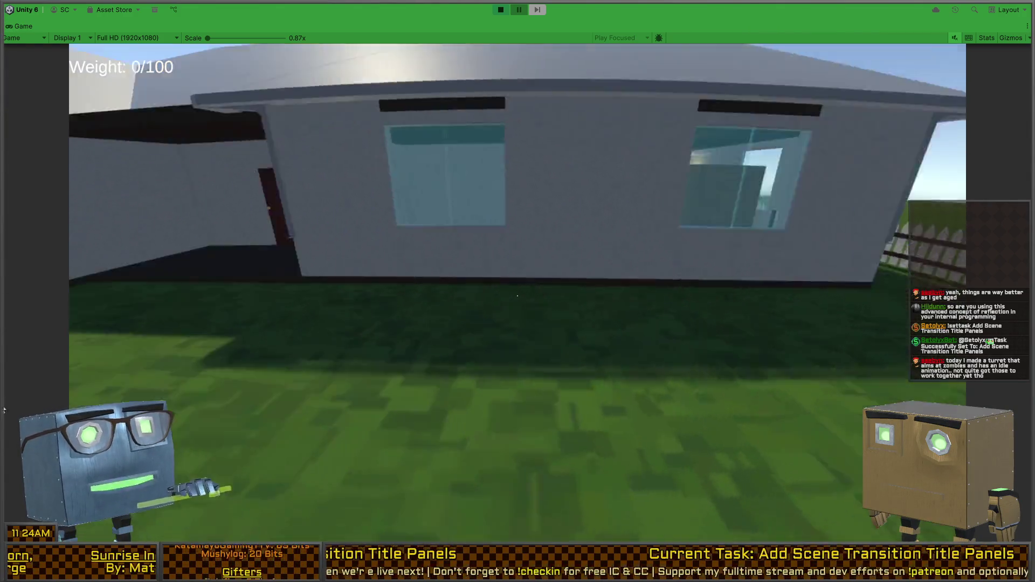
key(w)
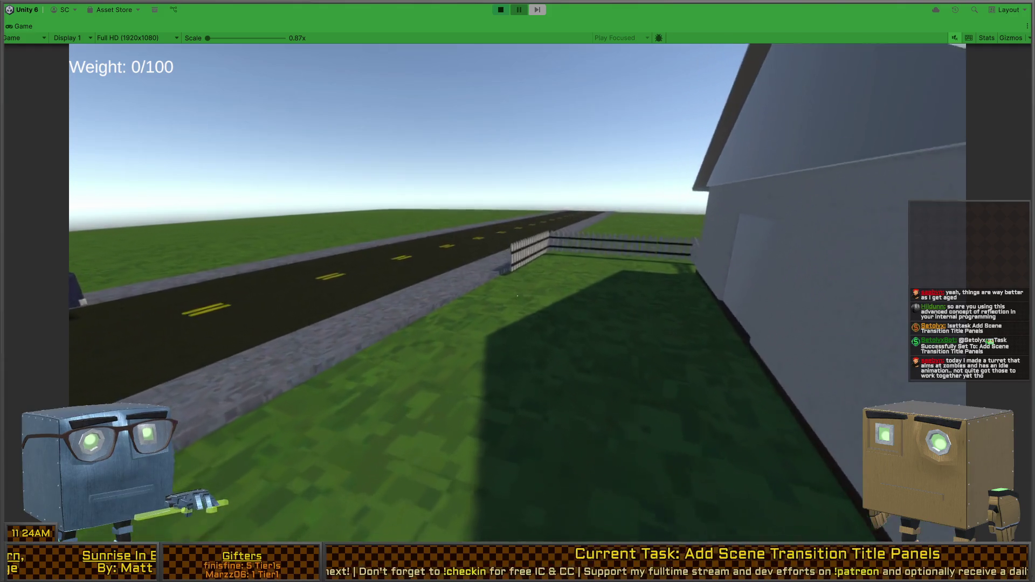
key(w)
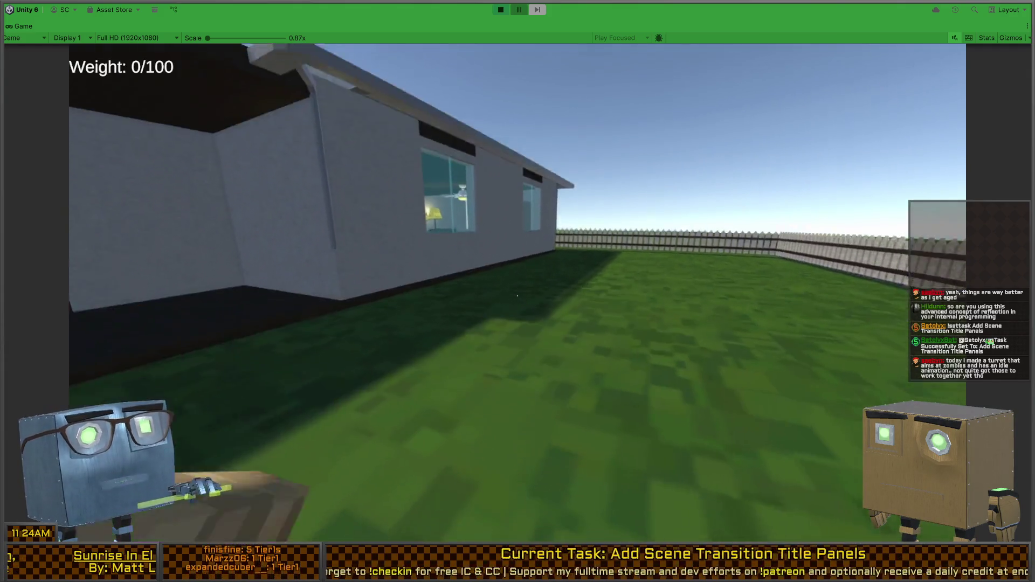
key(w)
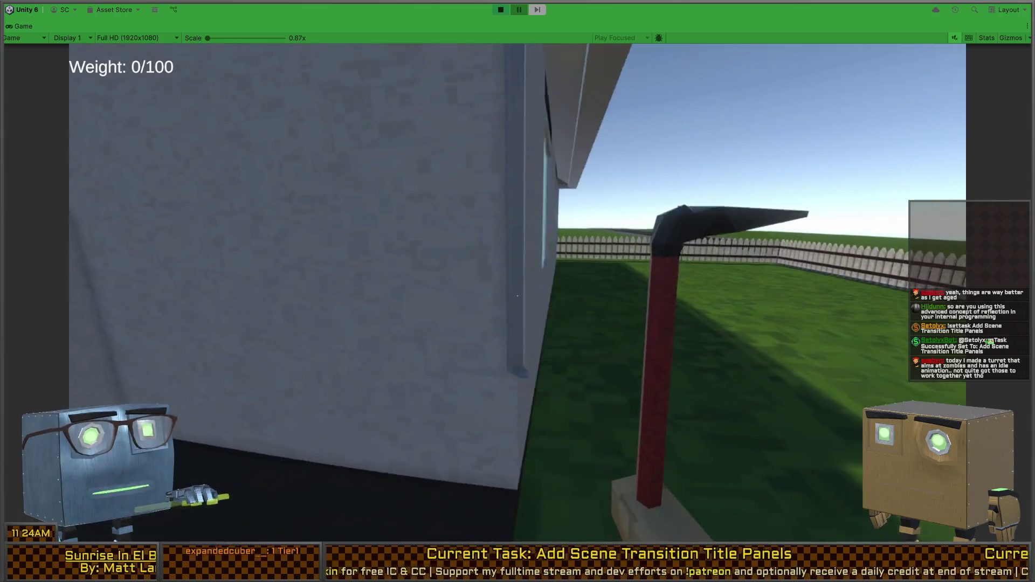
key(w)
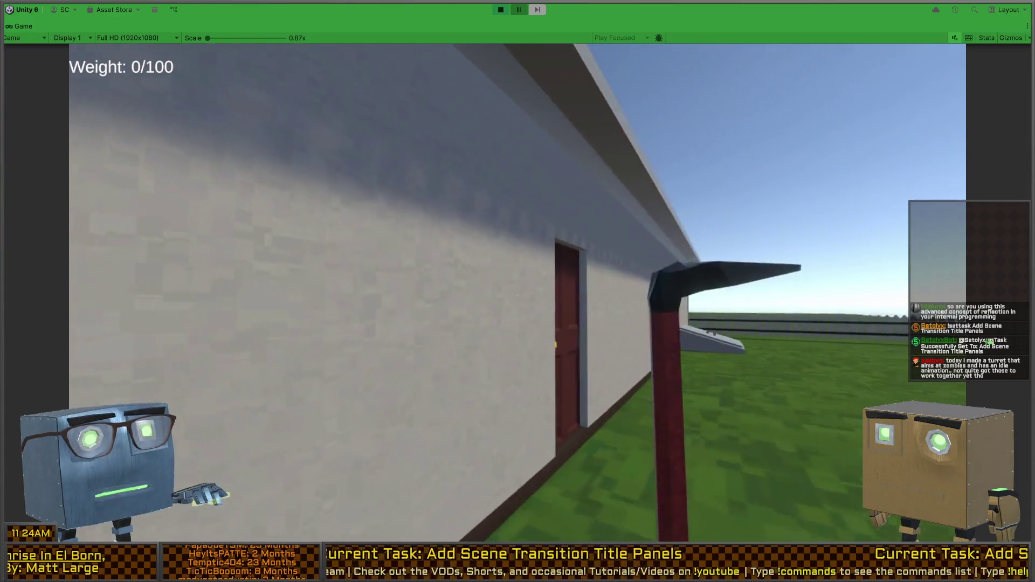
key(2)
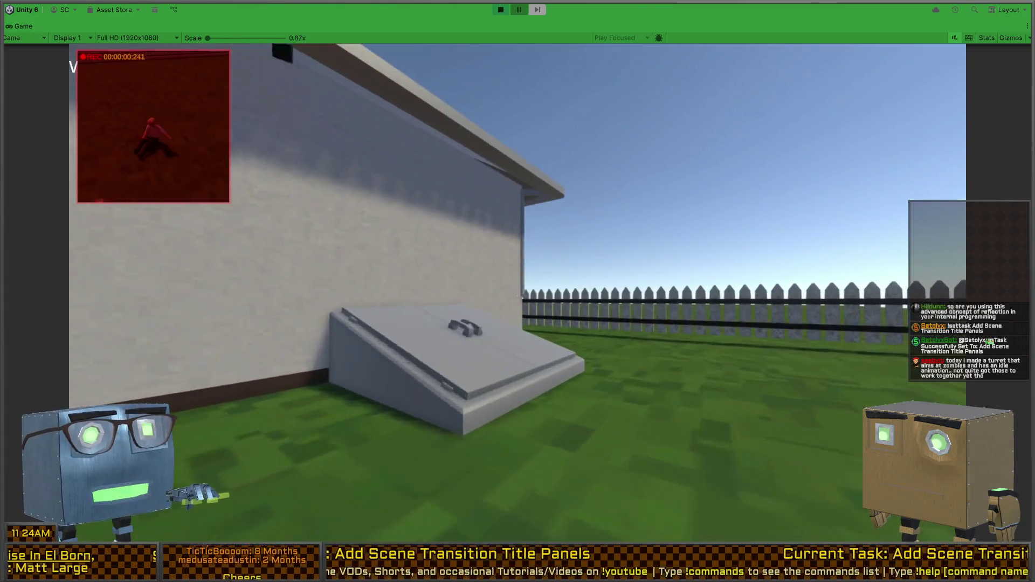
key(1)
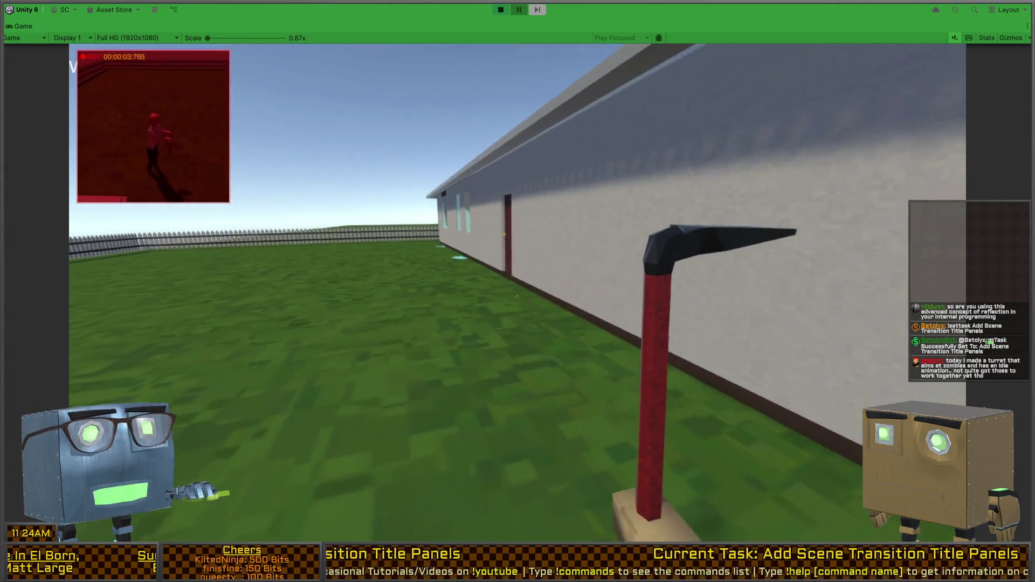
Step: Walk to the red door, open it with F and head down the hallway
key(w)
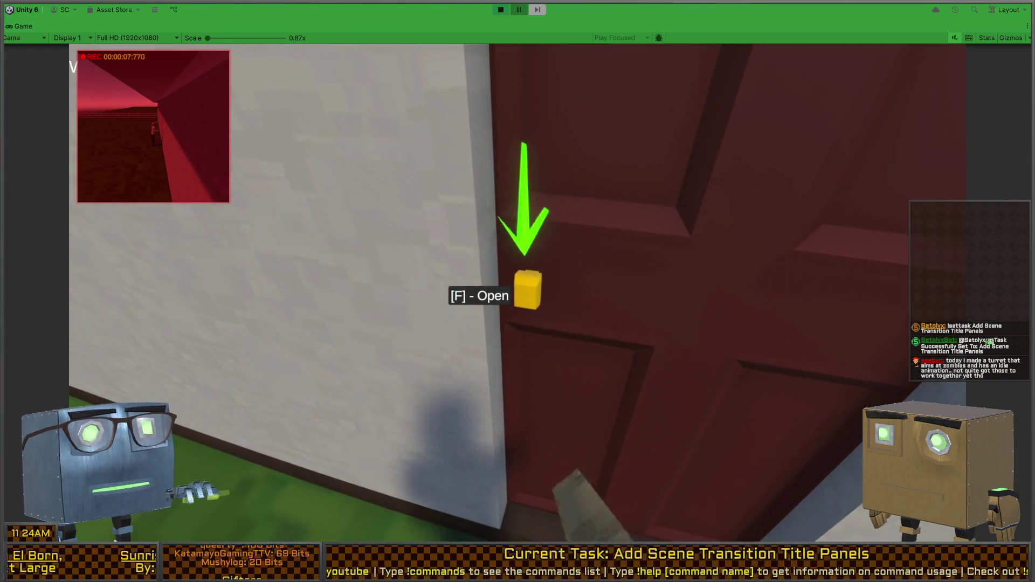
key(f)
key(w)
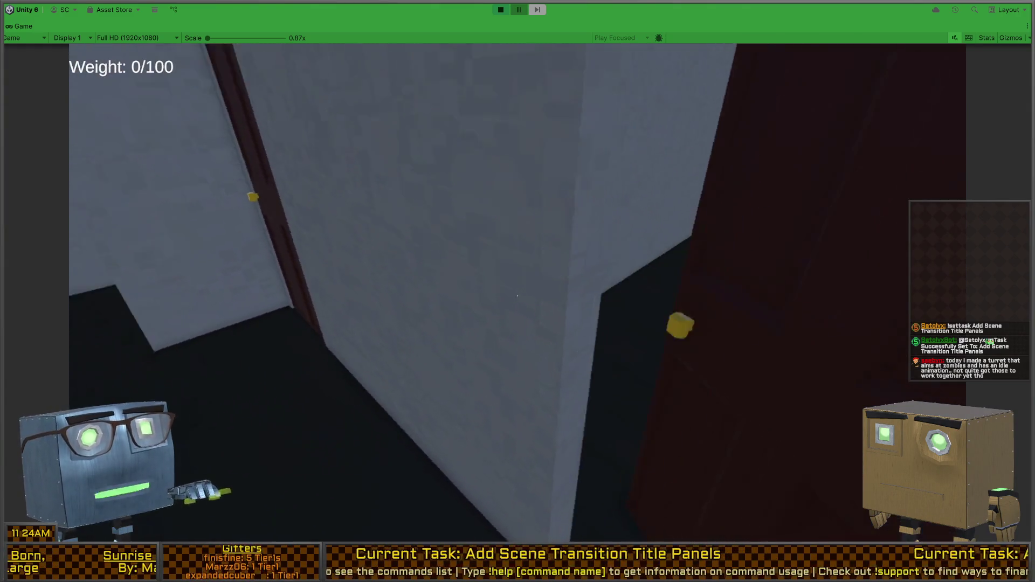
key(w)
Step: Explore the bedroom's wardrobe and TV desk, then stop Play mode
key(w)
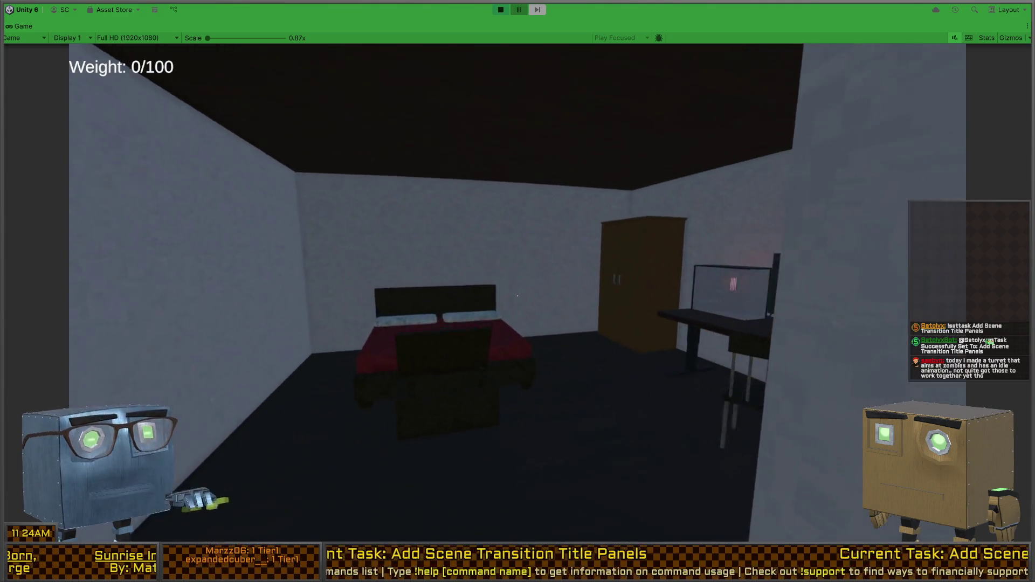
key(w)
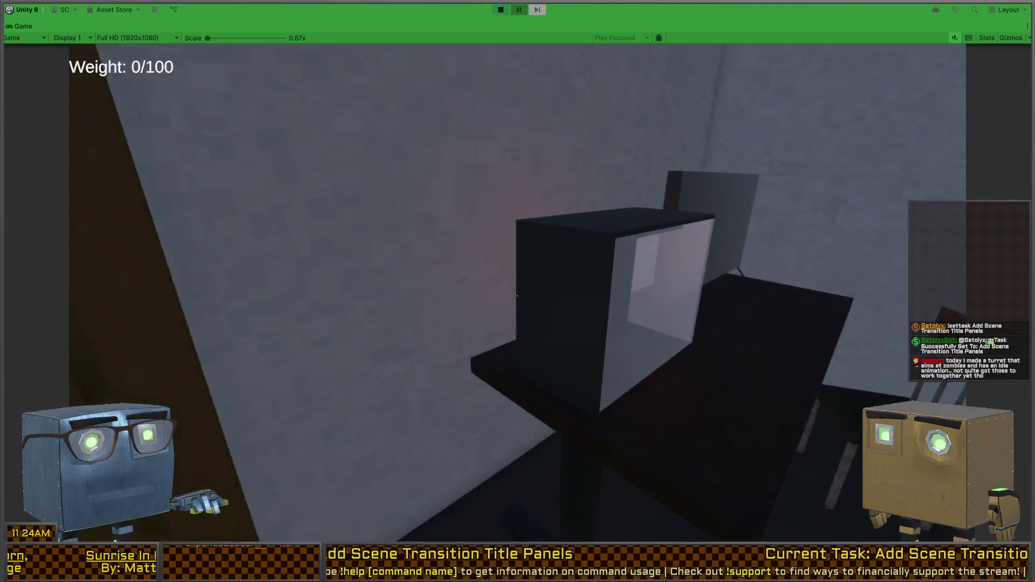
key(w)
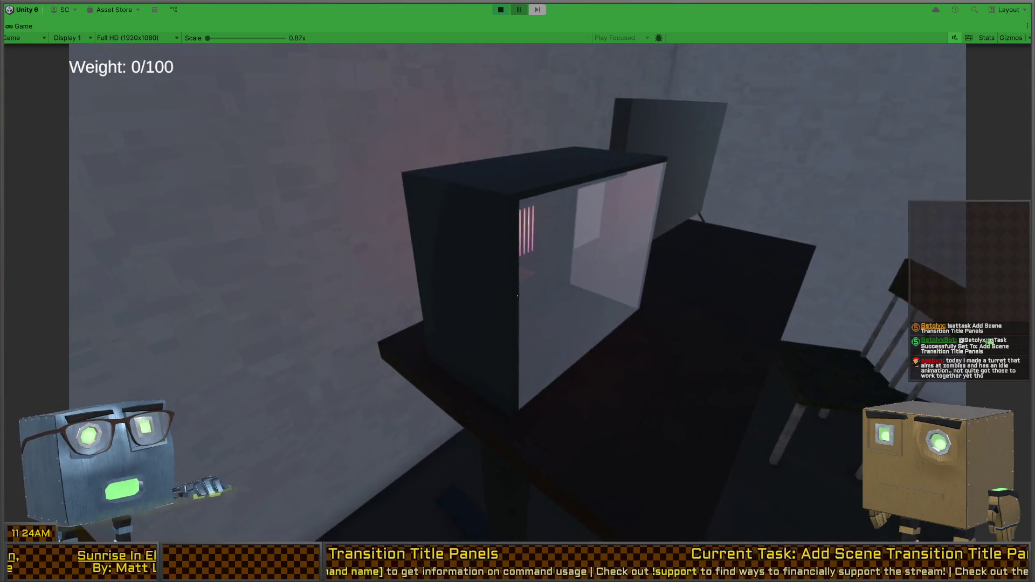
key(w)
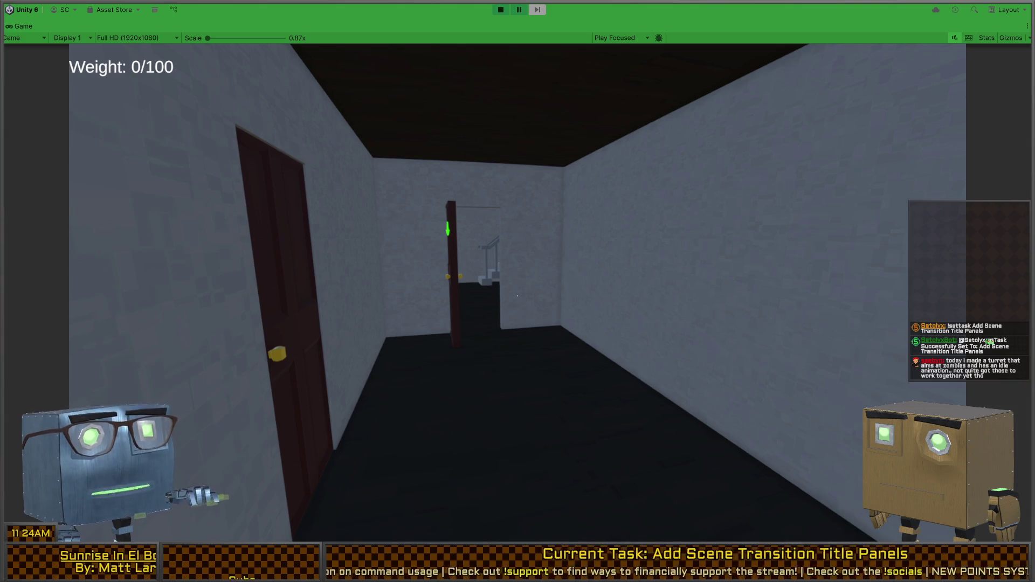
key(ctrl+p)
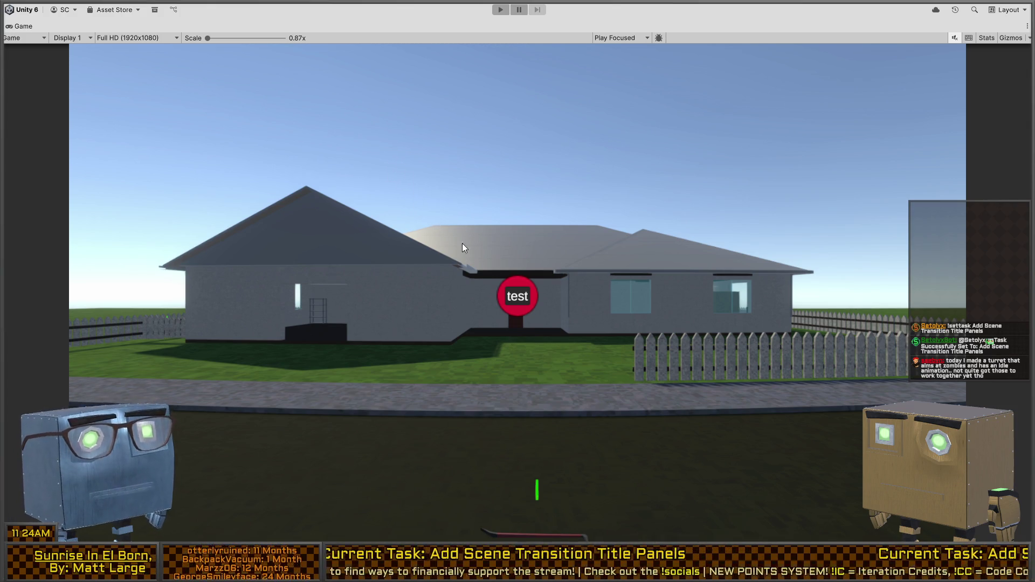
Step: Restore the docked editor layout and turn the Scene view camera across the bedroom
key(shift+space)
mouse_move(564, 269)
mouse_down()
mouse_move(775, 257)
mouse_move(688, 253)
mouse_move(644, 232)
mouse_move(526, 230)
mouse_move(769, 253)
mouse_move(629, 356)
mouse_up()
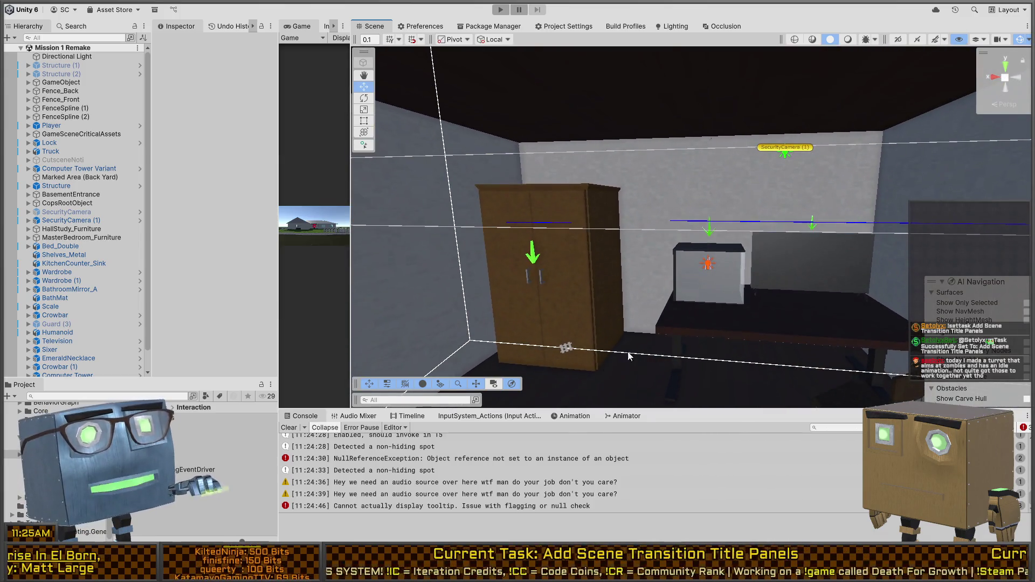
Step: Show the Animation tab, frame the Player, and select its Humanoid child to view the Walk clip
click(563, 417)
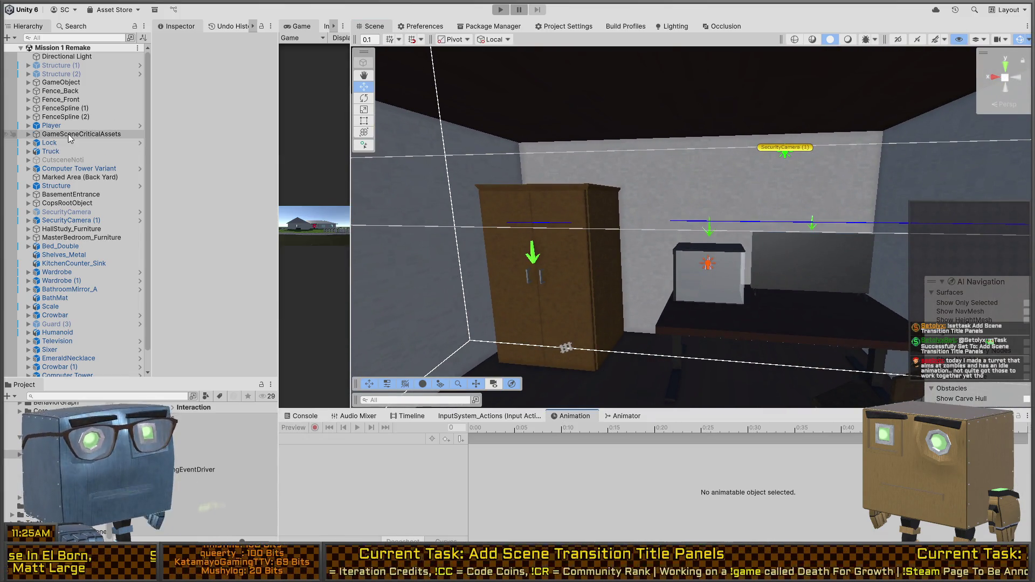
double_click(33, 125)
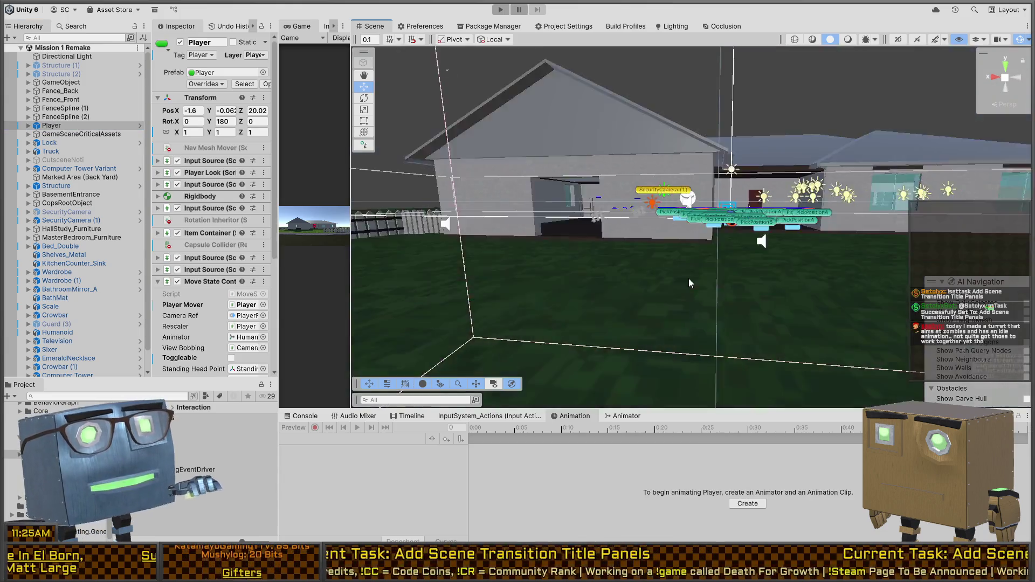
click(52, 125)
key(Right)
click(58, 134)
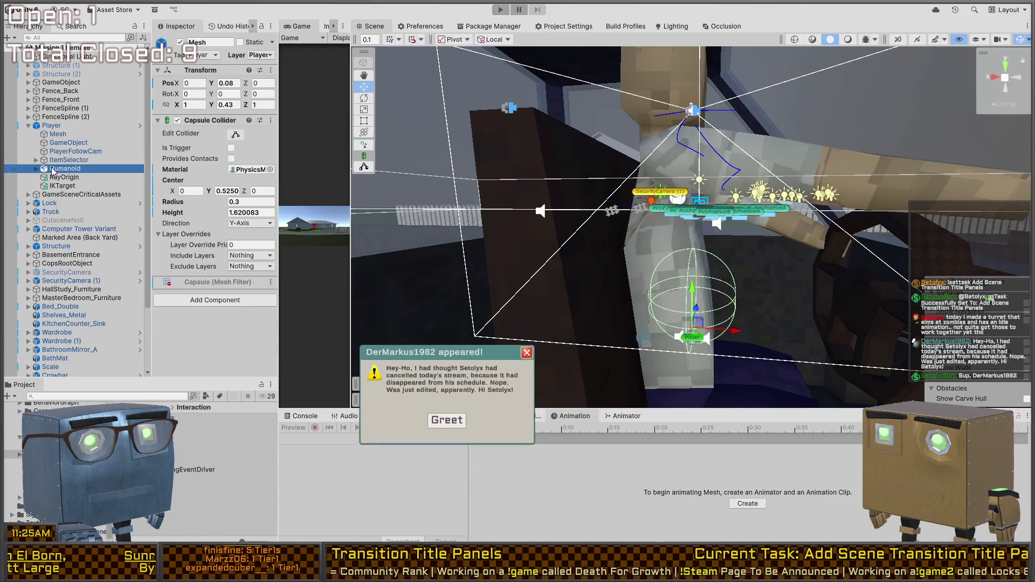
click(64, 169)
mouse_move(701, 215)
mouse_down()
mouse_move(840, 182)
mouse_move(727, 242)
mouse_move(647, 323)
mouse_up()
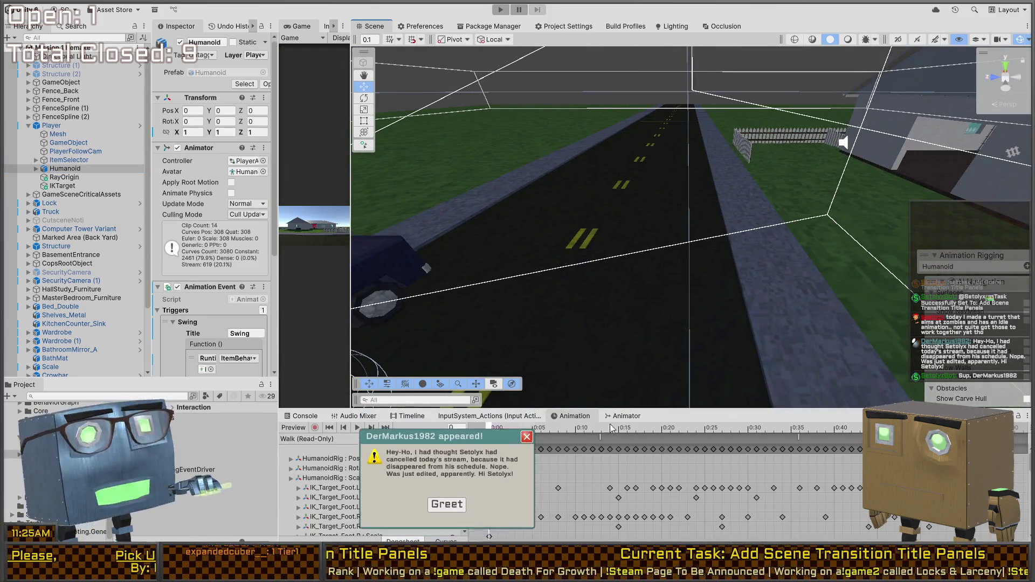
Step: Switch to the Animator tab showing the Humanoid's IdlePose, Walk and Walk_Crouching states
click(625, 416)
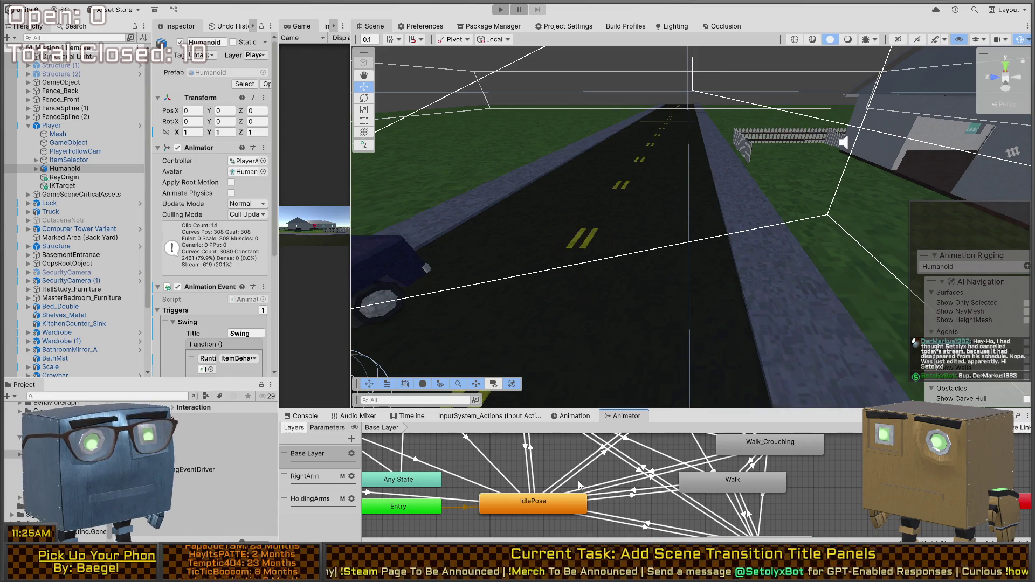
Step: Enlarge the Animator panel and pan the state graph to reveal more states
drag(579, 484, 633, 462)
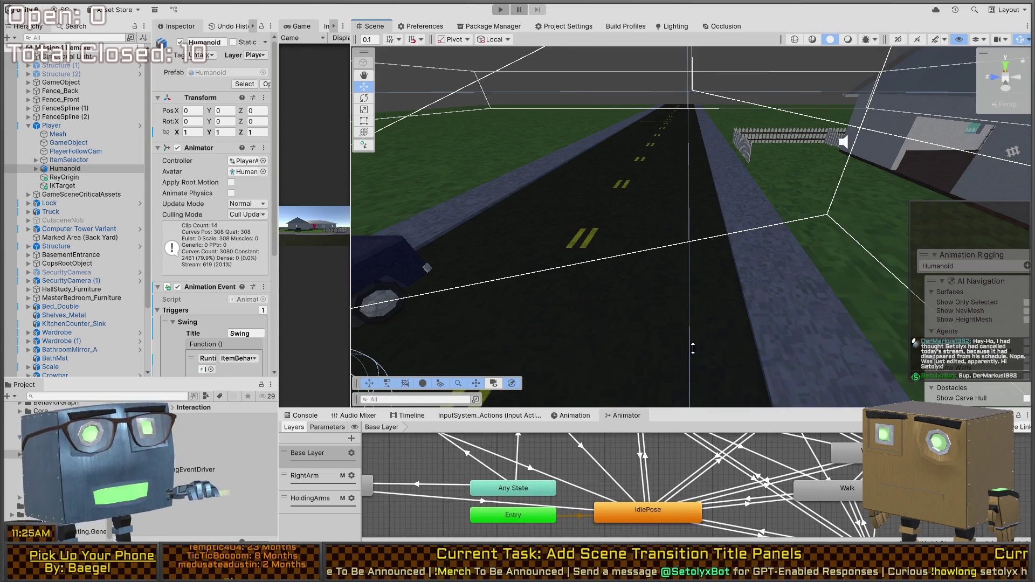
drag(686, 408, 686, 178)
drag(542, 242, 548, 397)
scroll(528, 325, down, 5)
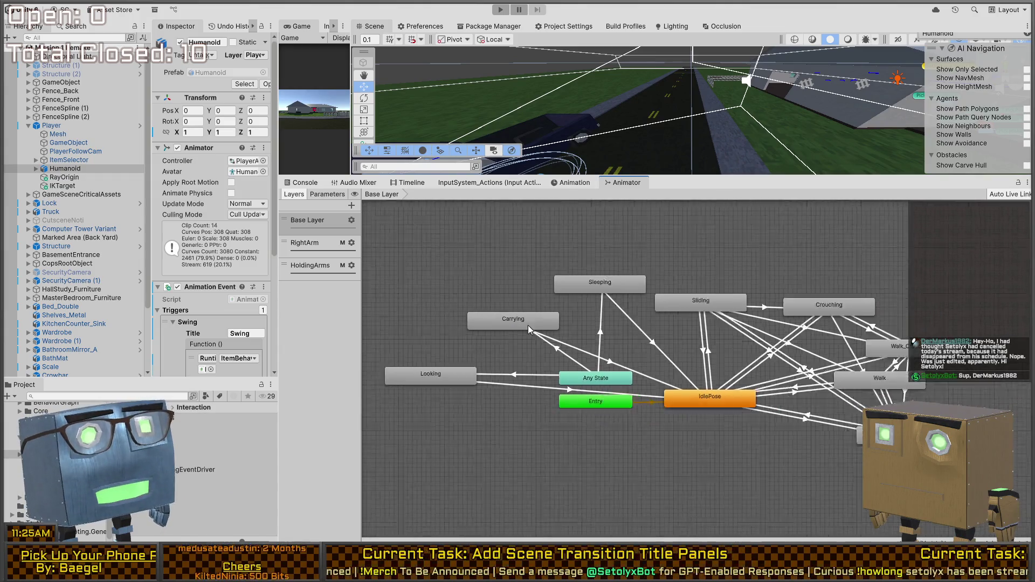
Step: Browse the RightArm and HoldingArms layers, return to RightArm, then start Play mode
click(312, 246)
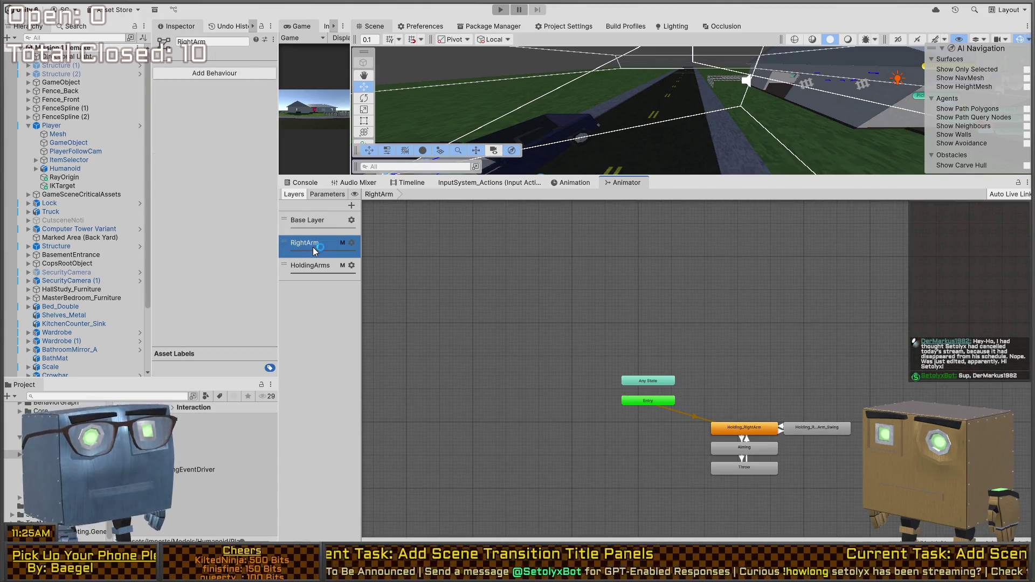
drag(664, 441, 572, 360)
click(305, 267)
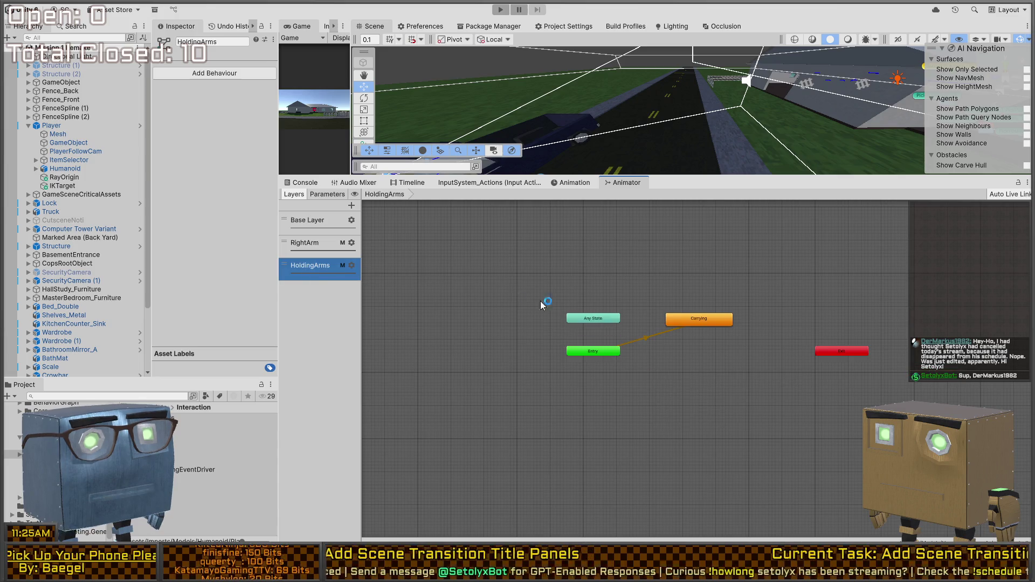
scroll(625, 323, up, 3)
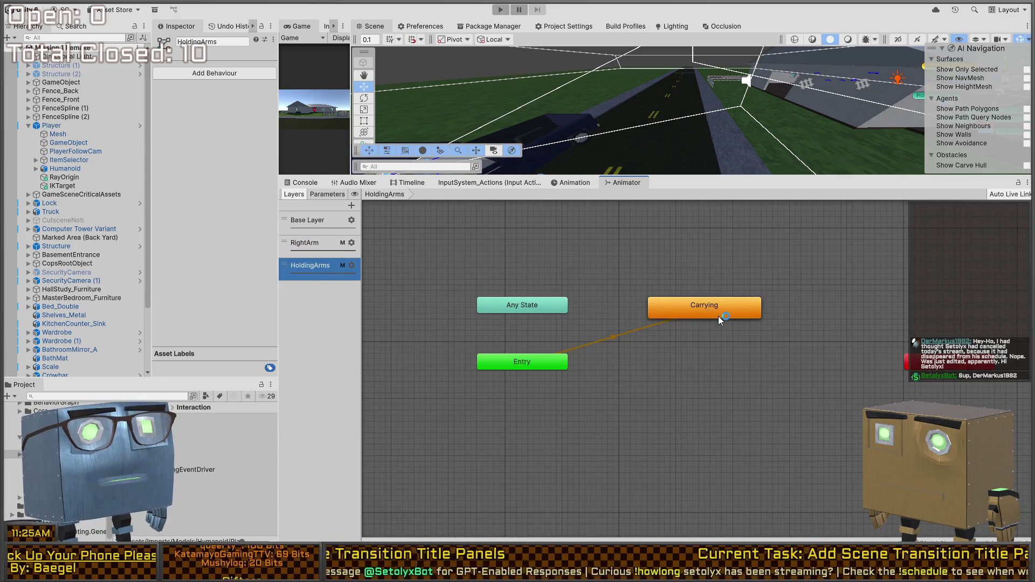
click(318, 248)
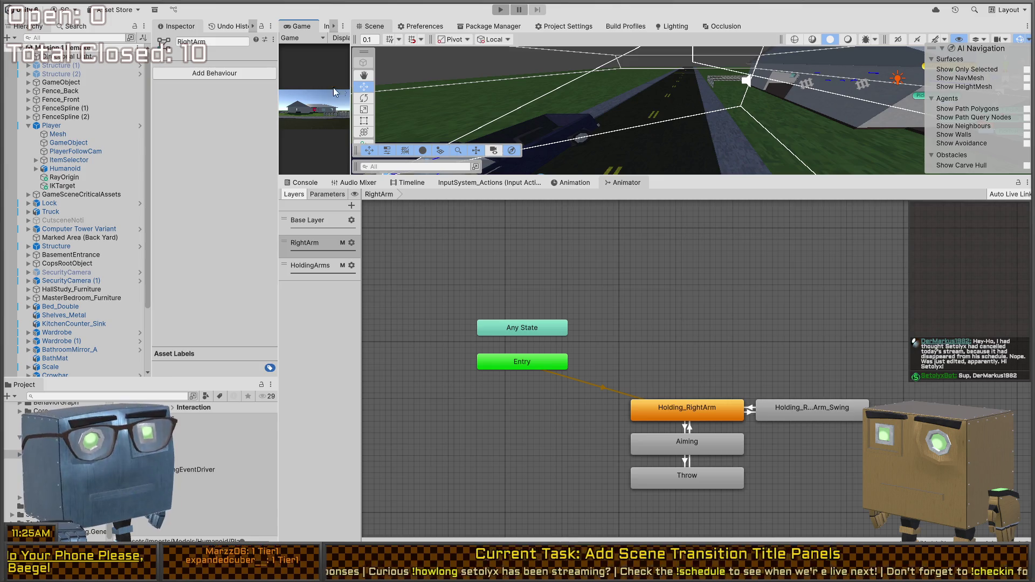
key(shift+space)
key(shift+space)
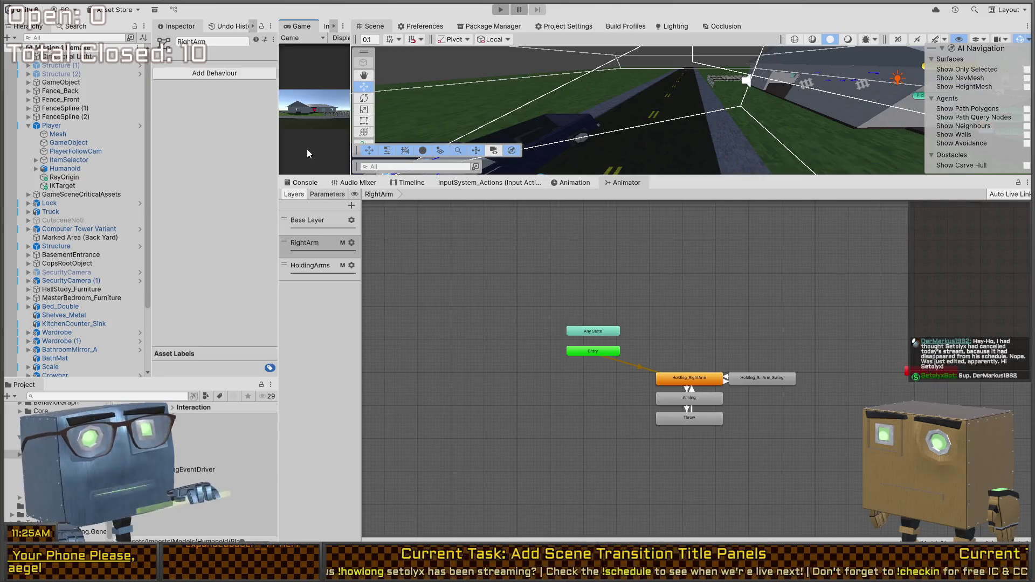
key(ctrl+p)
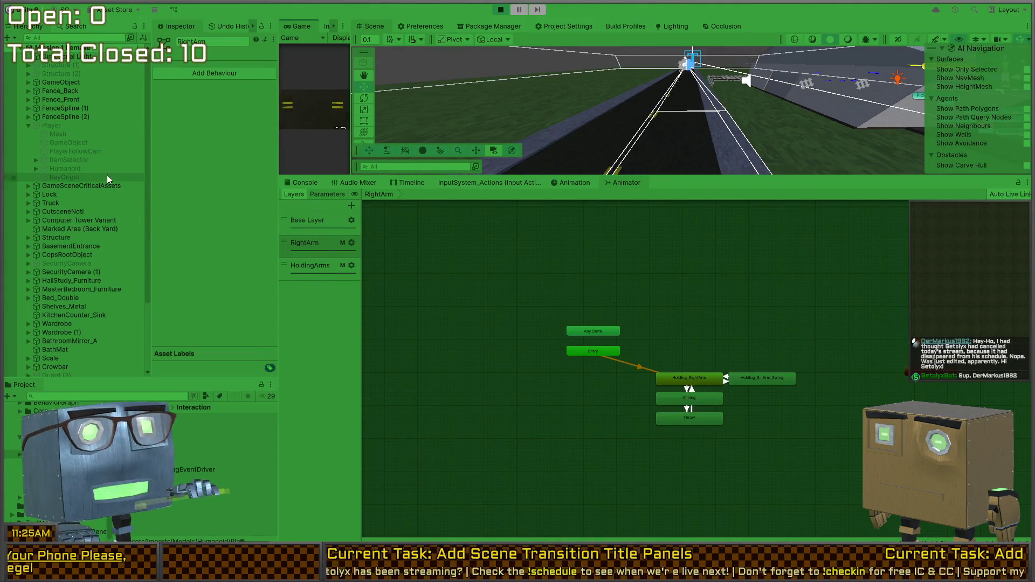
Step: While playing, select Humanoid and zoom the RightArm layer to watch Holding_RightArm become active
click(61, 169)
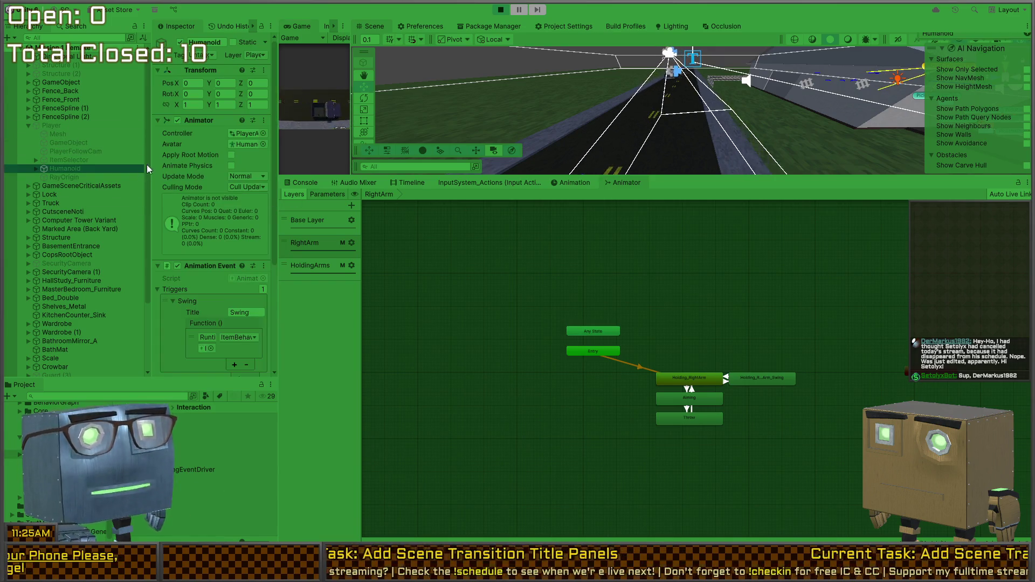
click(308, 128)
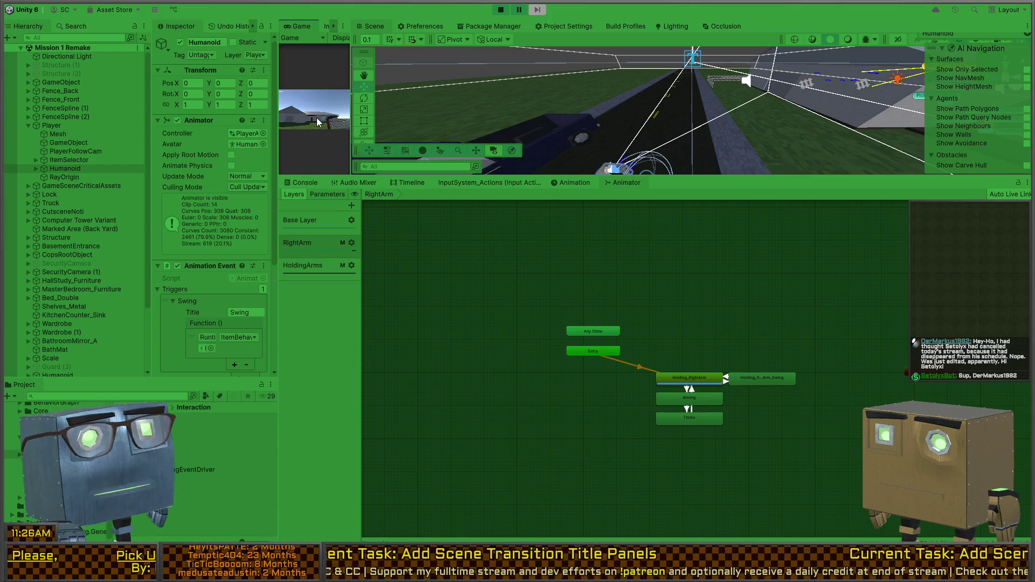
click(296, 246)
scroll(693, 390, up, 5)
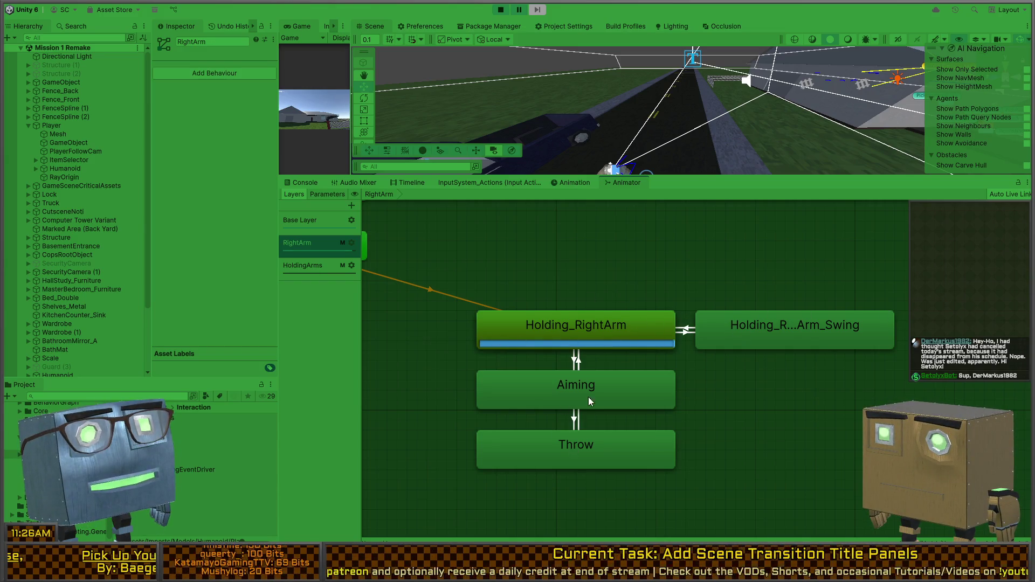
scroll(587, 396, down, 3)
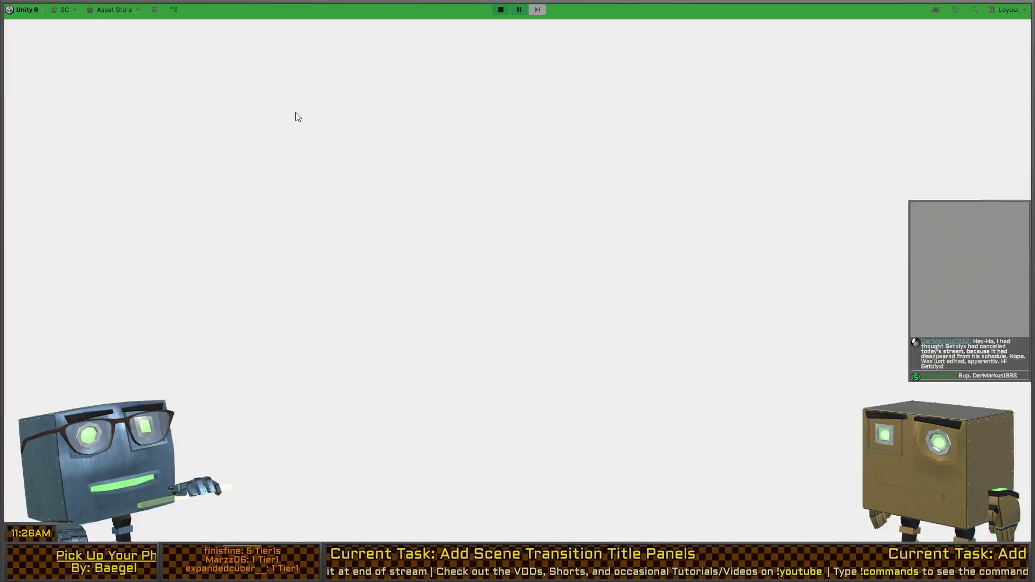
Step: Walk the character past the fence, swing the pickaxe at the house wall, then stop the game
key(w)
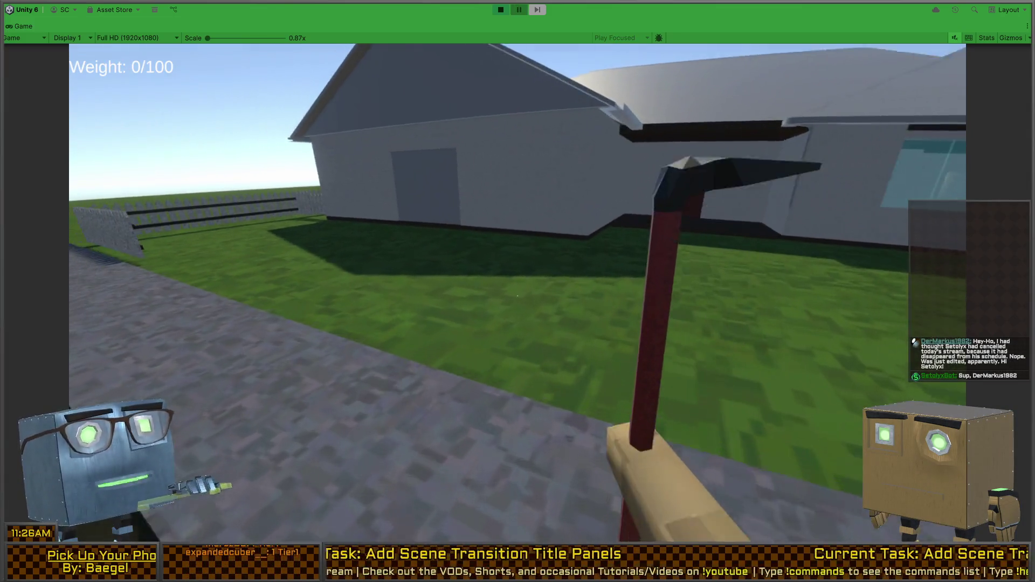
key(w)
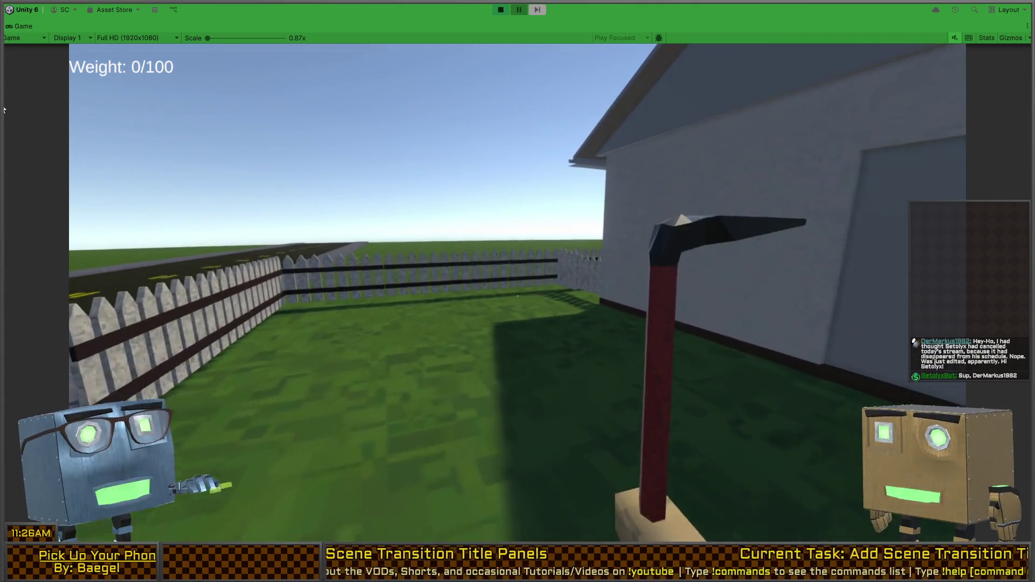
key(w)
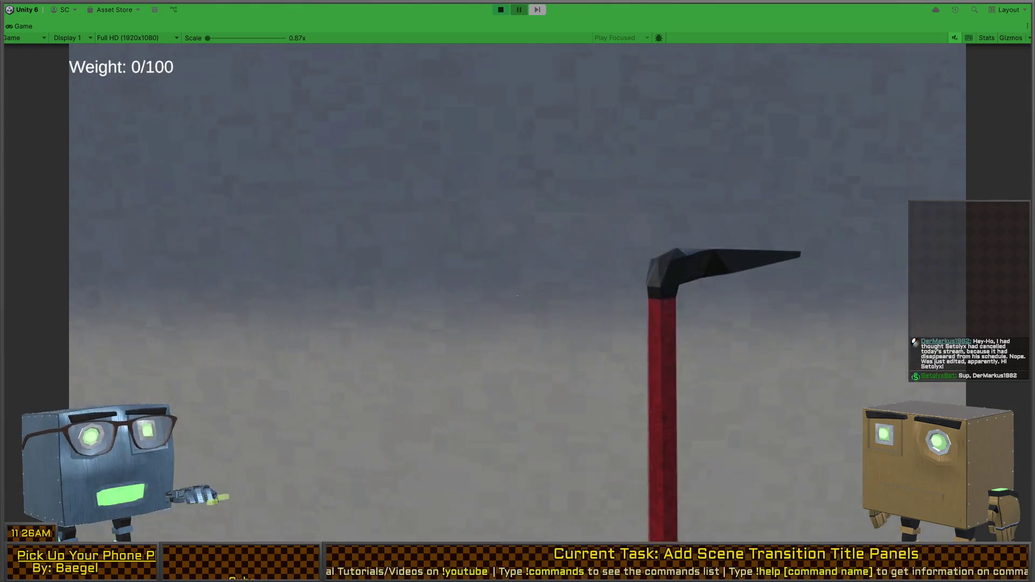
click(516, 295)
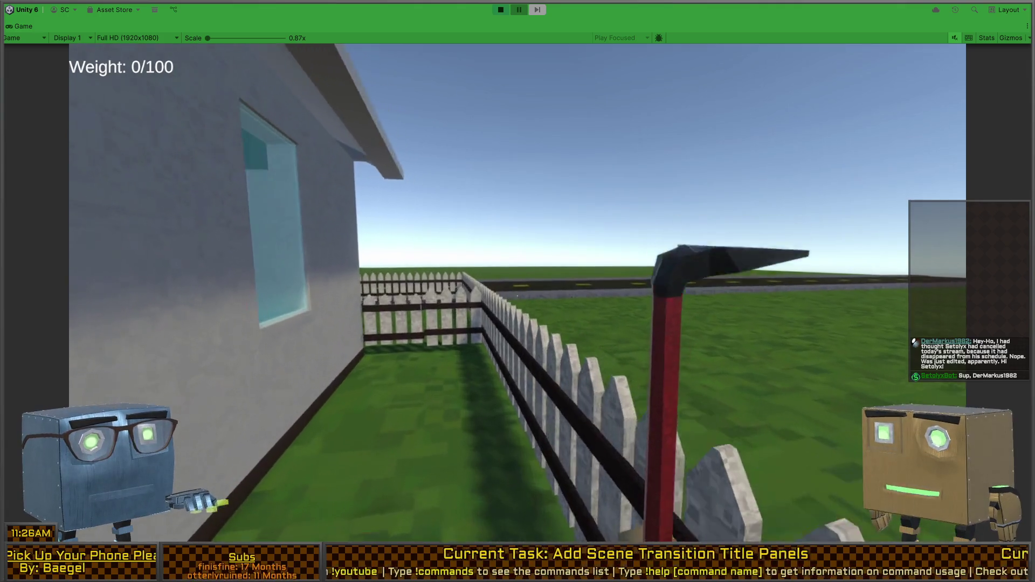
key(w)
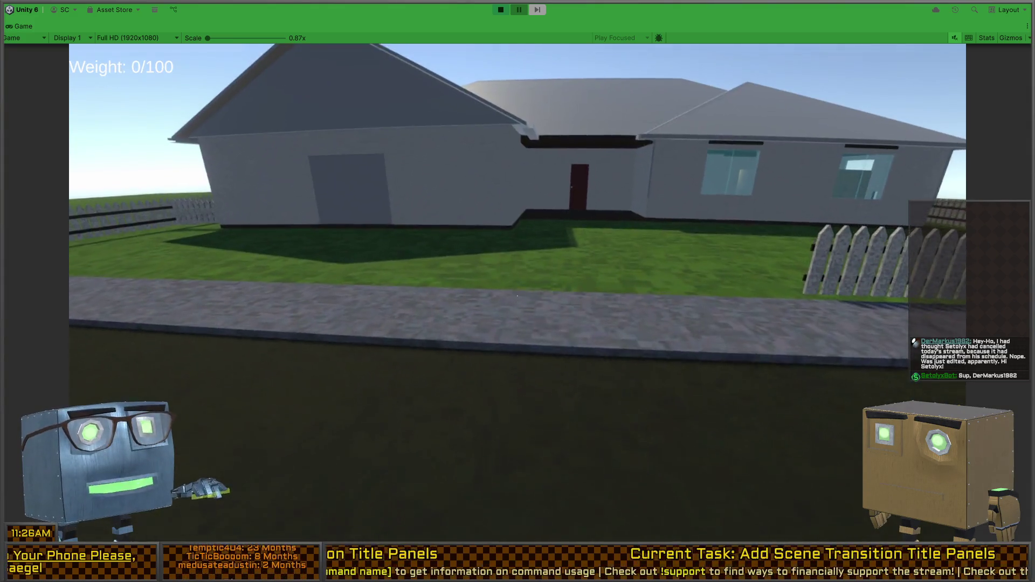
key(ctrl+shift+p)
key(ctrl+p)
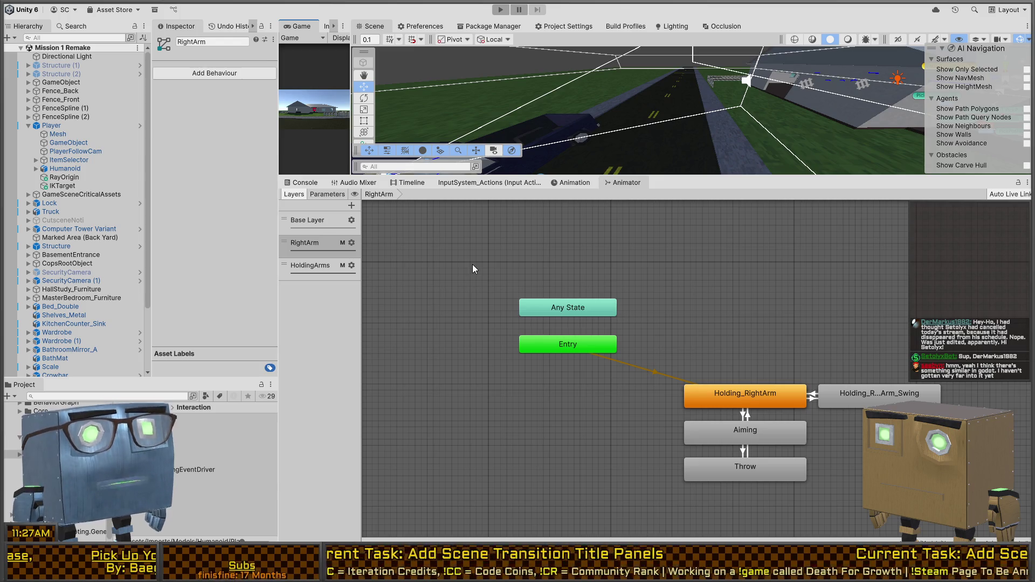
Step: Turn the Scene view down the road and widen the Game view beside it
mouse_move(619, 95)
mouse_down()
mouse_move(699, 177)
mouse_move(696, 399)
mouse_up()
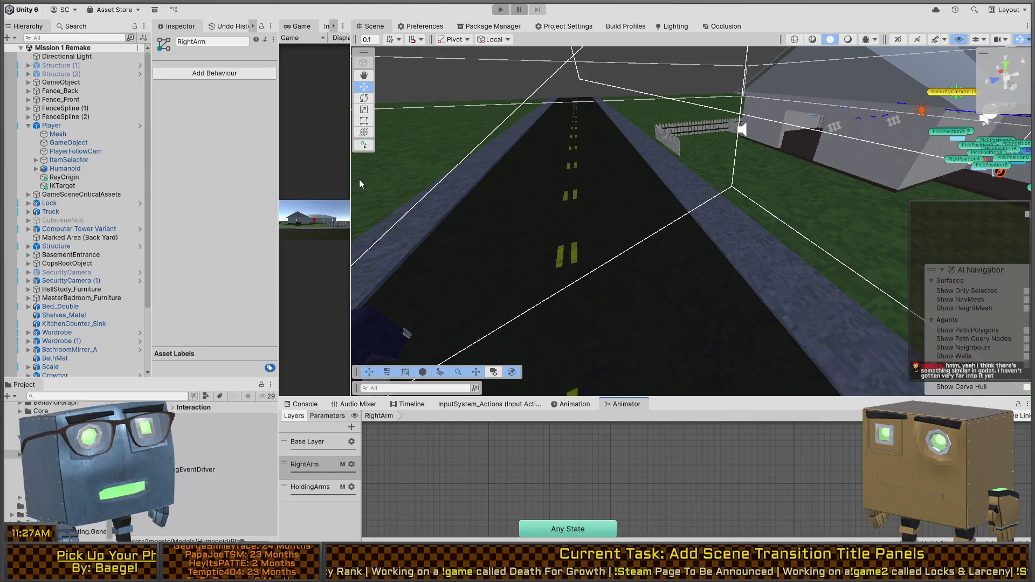
drag(351, 182, 590, 181)
mouse_move(840, 226)
mouse_down()
mouse_move(900, 230)
mouse_move(870, 224)
mouse_up()
drag(860, 221, 853, 211)
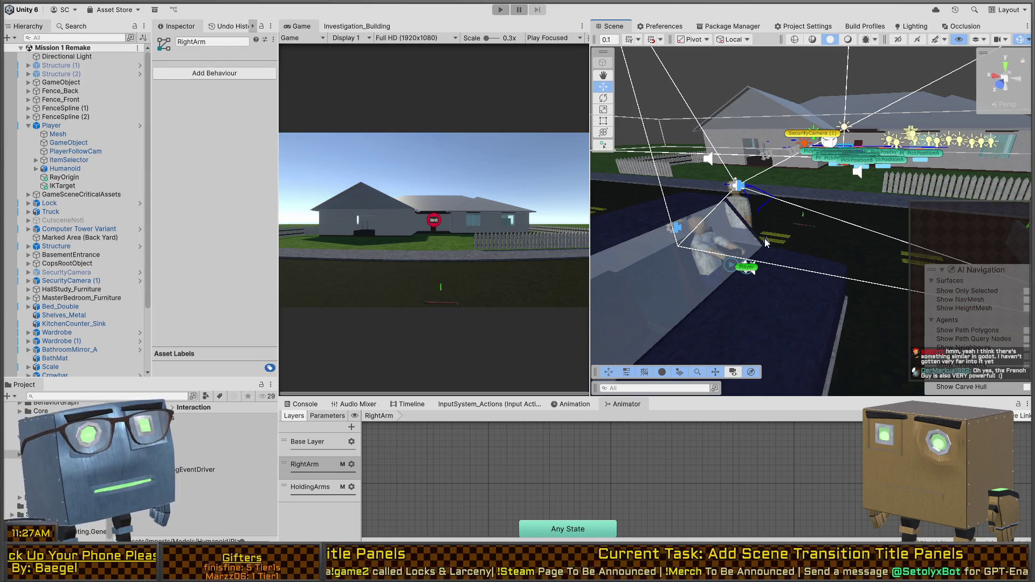
Step: Show the Console and clear all its log messages
mouse_move(758, 237)
mouse_down()
mouse_move(989, 210)
mouse_move(631, 253)
mouse_move(717, 257)
mouse_move(734, 240)
mouse_move(935, 251)
mouse_up()
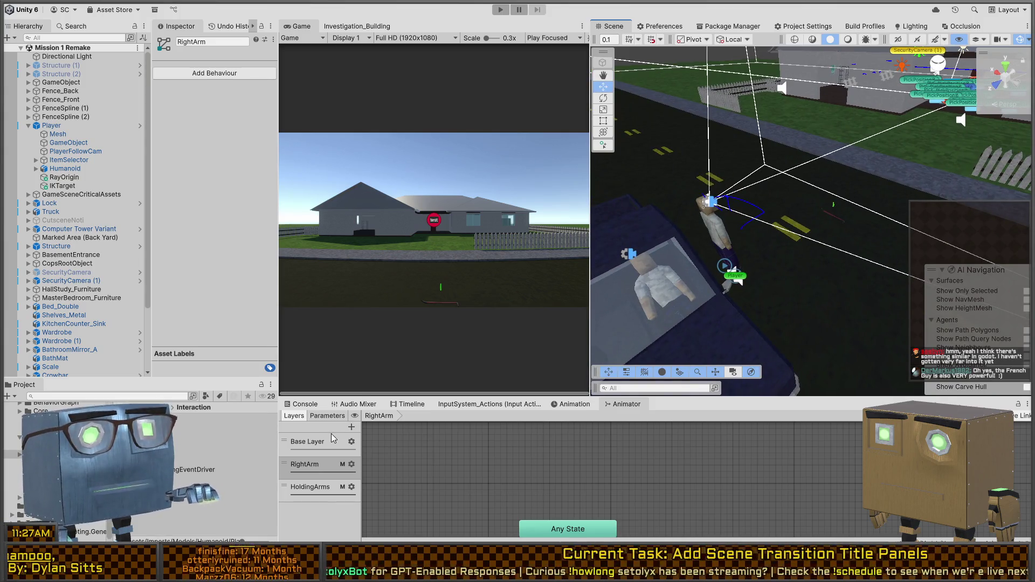
click(300, 404)
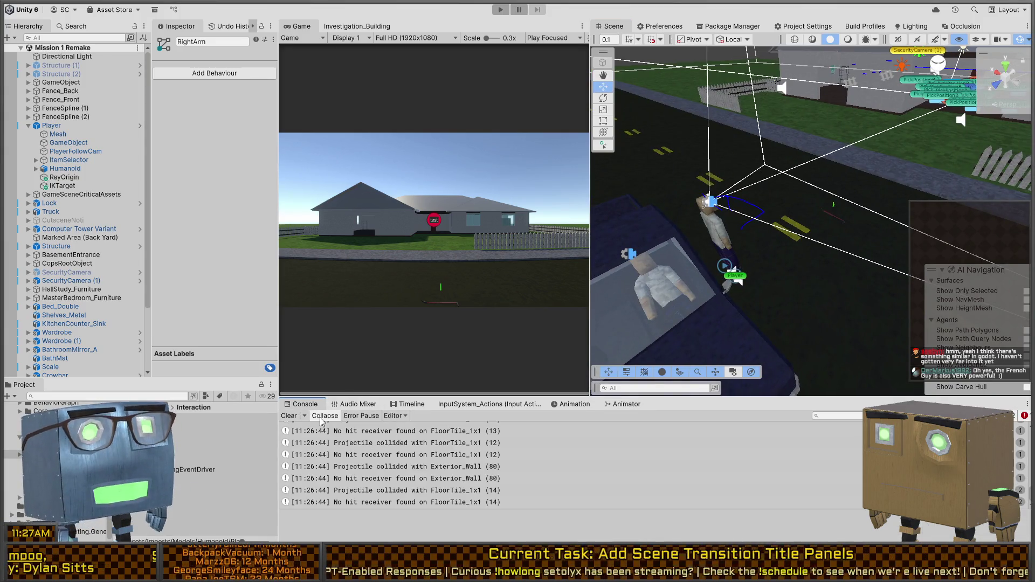
click(289, 416)
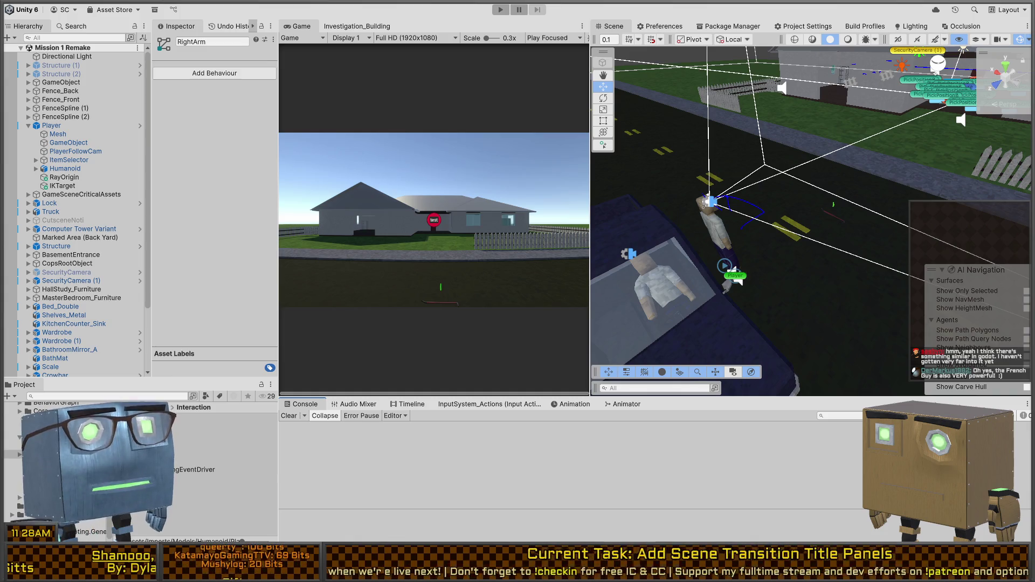
Step: Orbit the Scene view around the house and player, then maximize the Game view
mouse_move(894, 178)
mouse_down()
mouse_move(939, 172)
mouse_move(876, 193)
mouse_up()
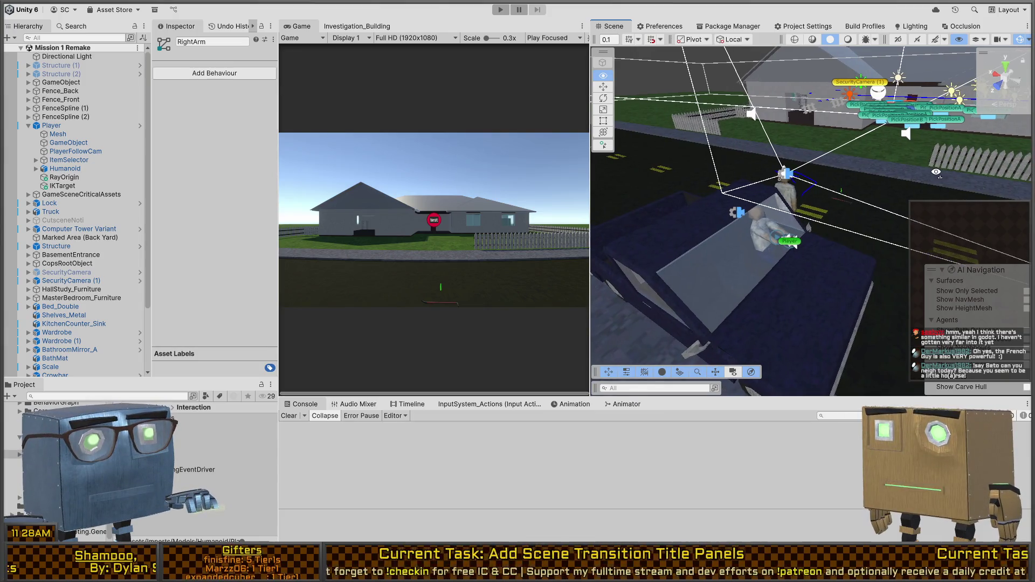
mouse_move(787, 215)
mouse_down()
mouse_move(757, 219)
mouse_move(752, 195)
mouse_move(808, 191)
mouse_move(790, 204)
mouse_move(746, 195)
mouse_up()
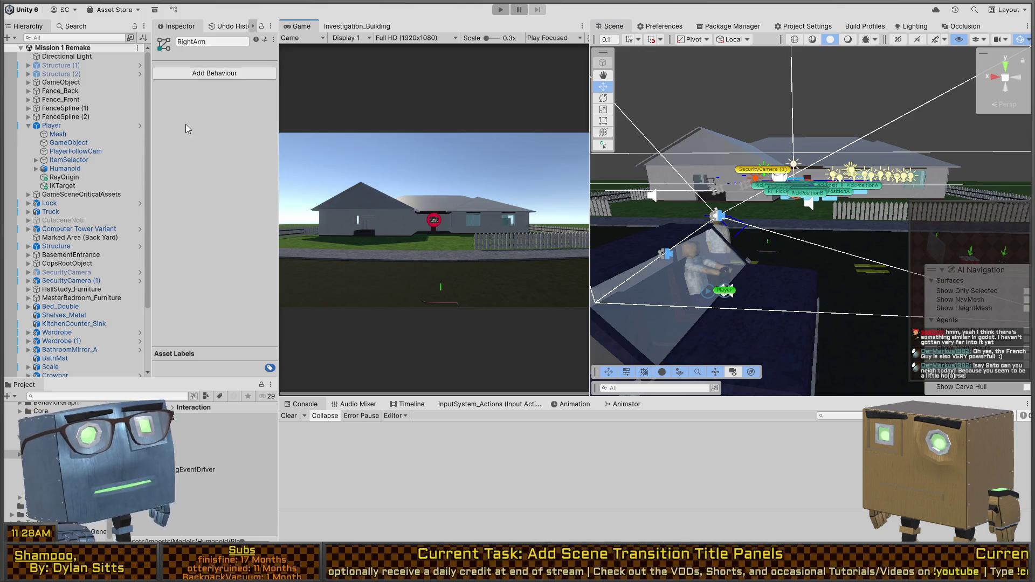
drag(647, 240, 668, 210)
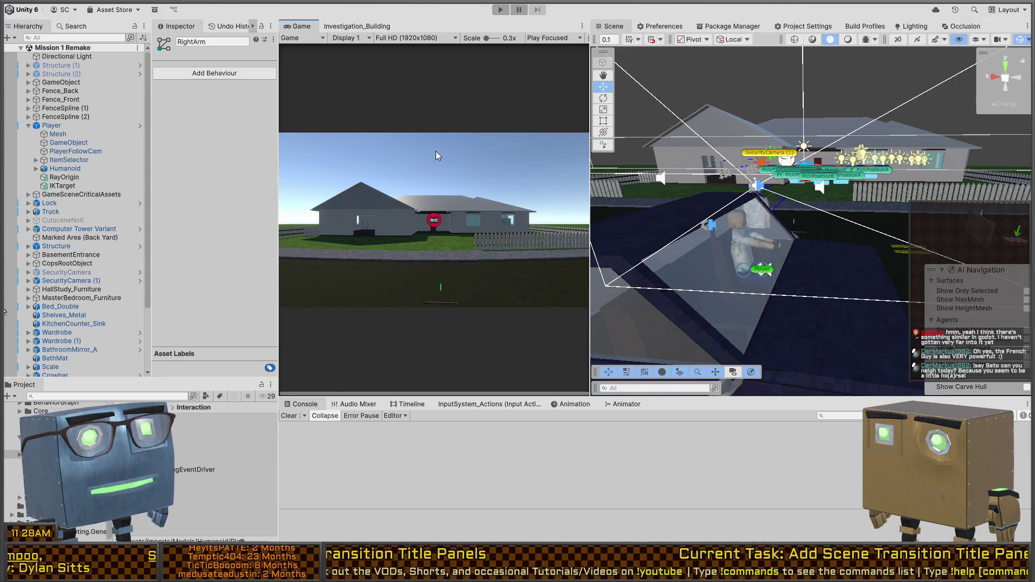
key(shift+space)
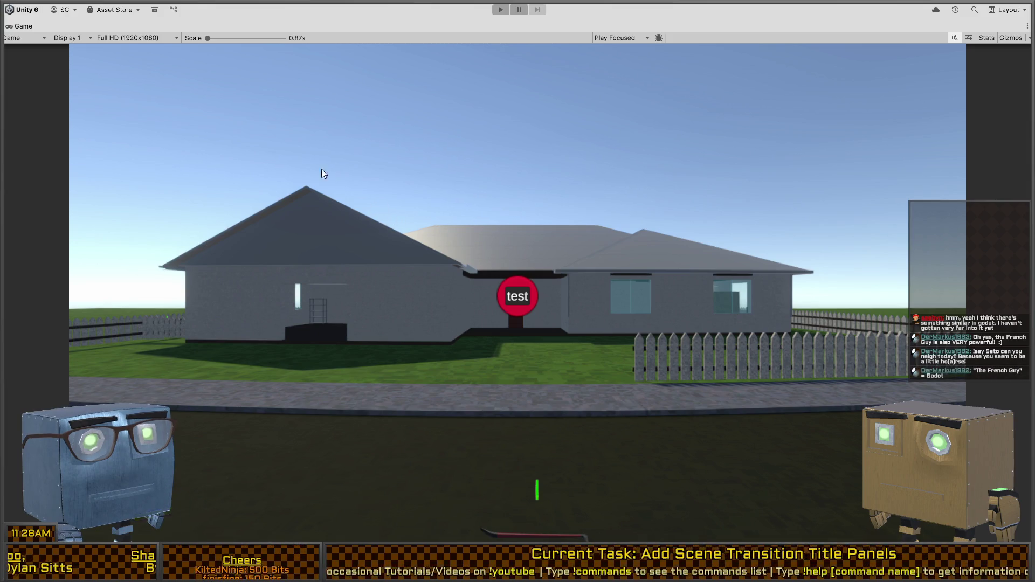
key(shift+space)
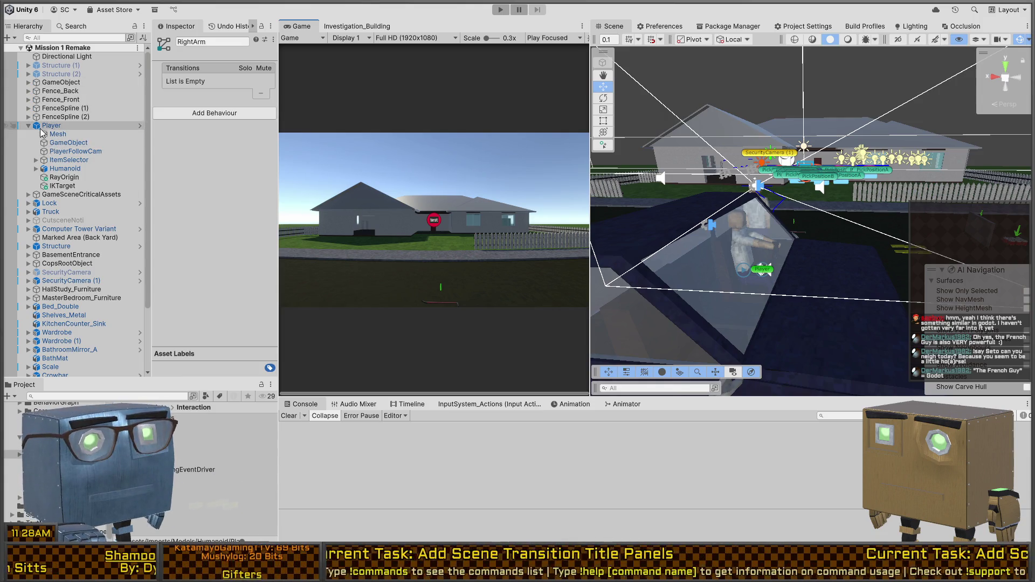
Step: Expand GameSceneCriticalAssets and GameManagement in the Hierarchy and select GameManagement
scroll(54, 140, down, 2)
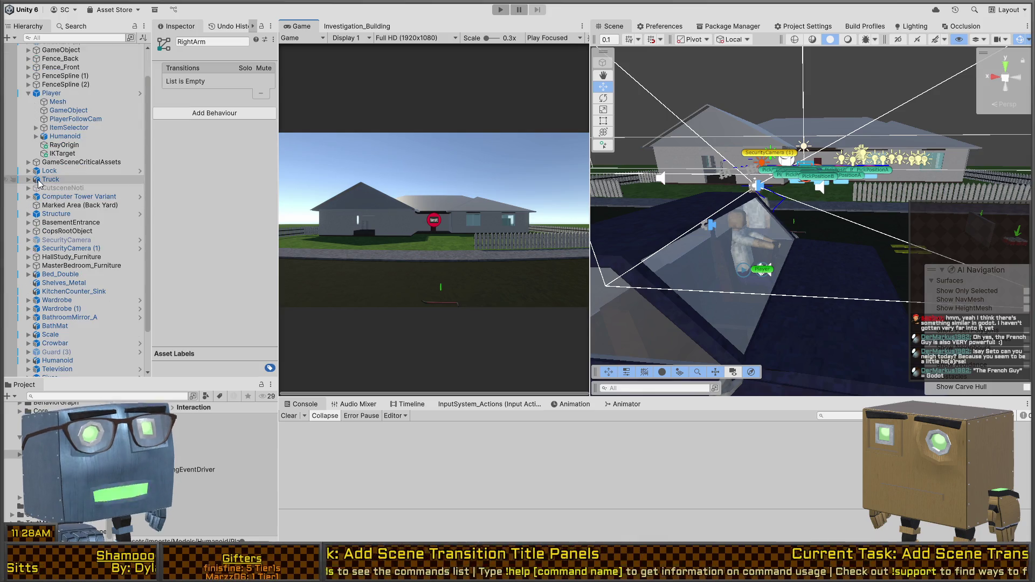
scroll(32, 173, up, 2)
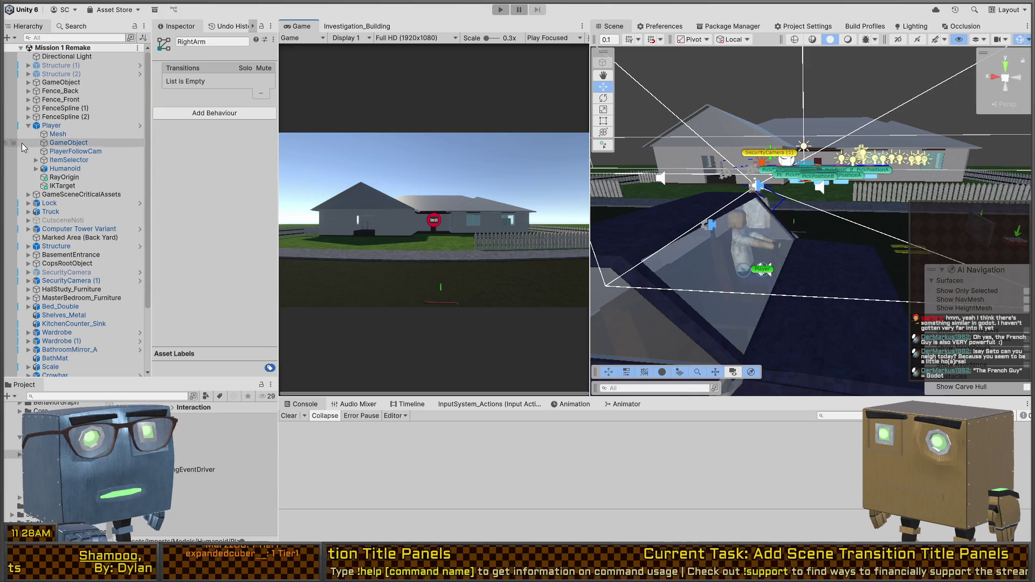
scroll(27, 214, down, 2)
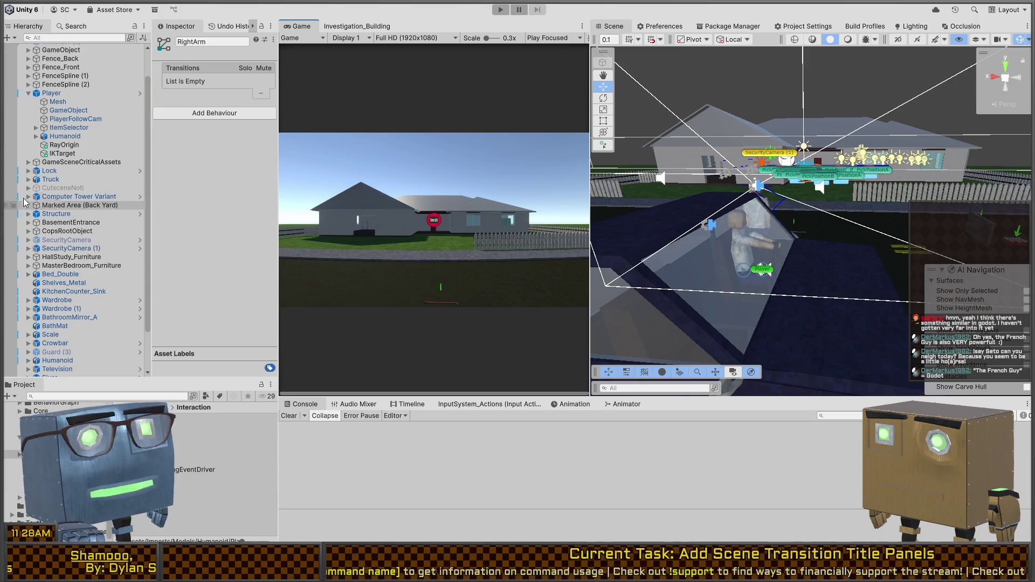
scroll(26, 203, up, 2)
click(29, 194)
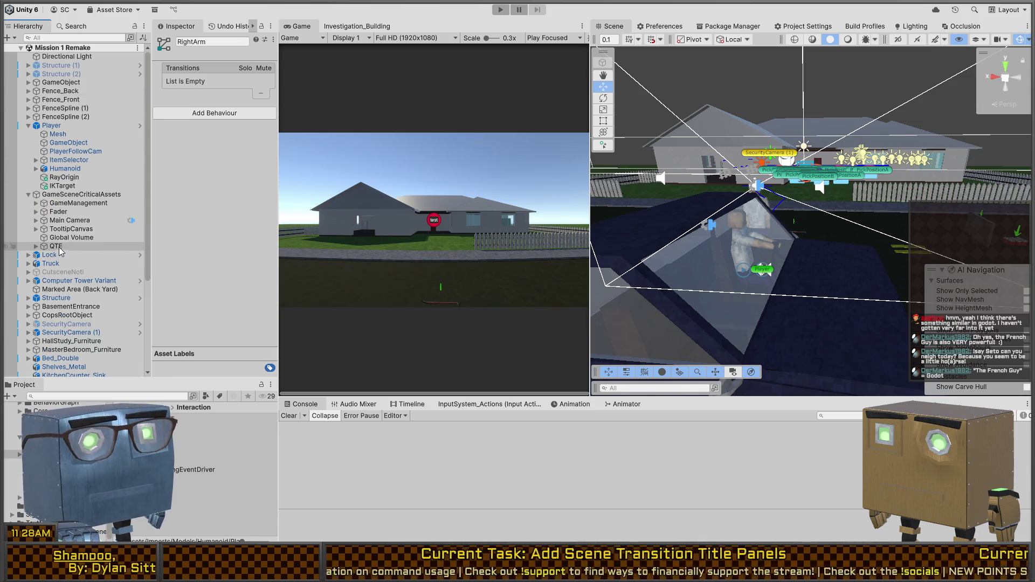
click(36, 228)
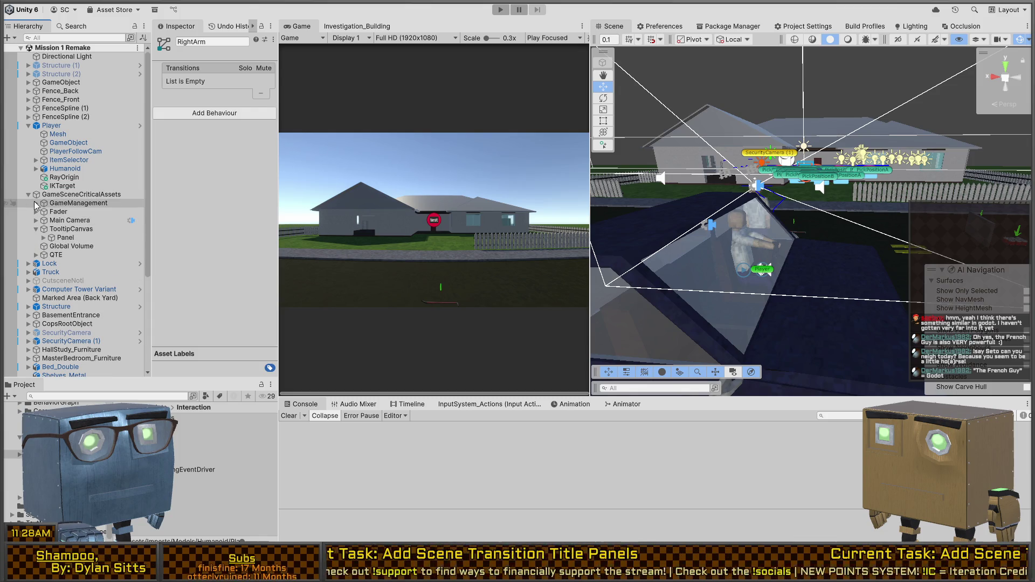
click(36, 203)
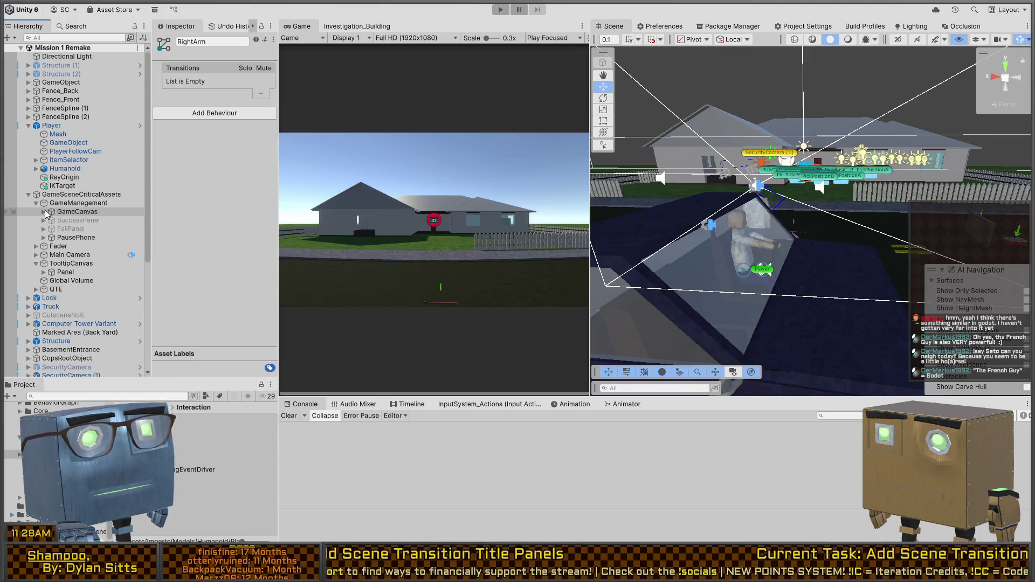
click(43, 212)
click(81, 203)
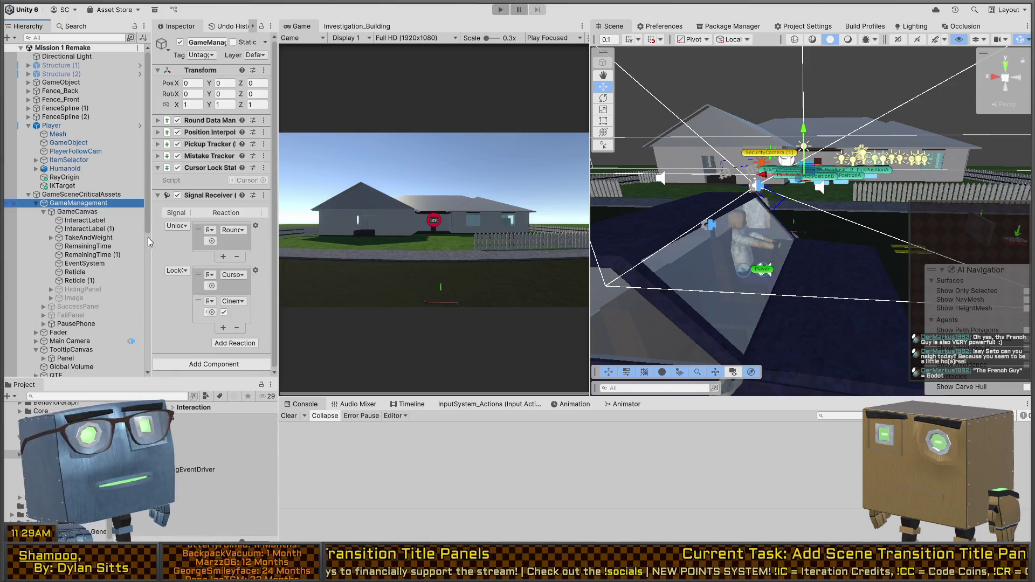
key(Down)
key(Up)
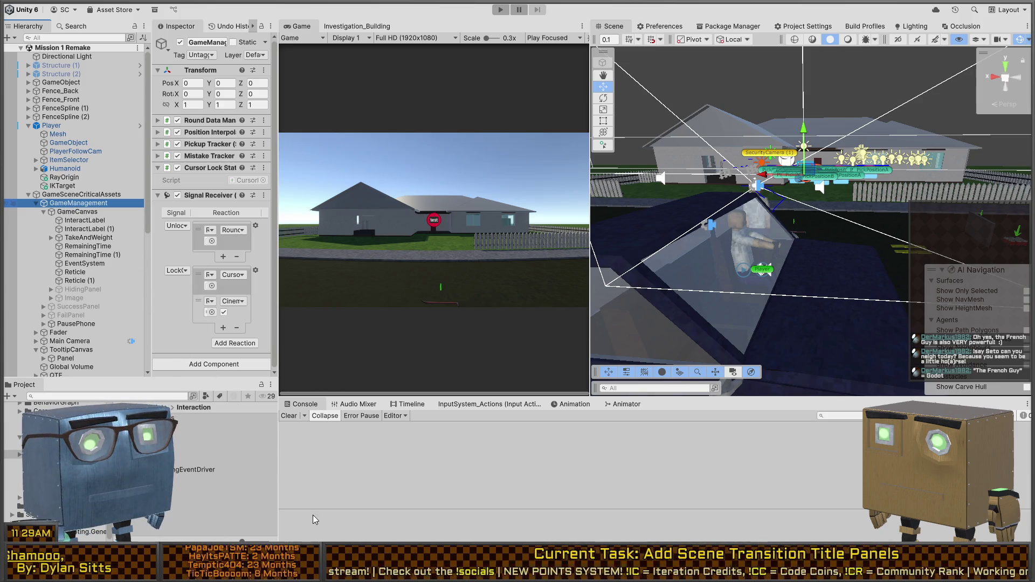
Step: Create a new Canvas under GameManagement
key(ctrl+shift+v)
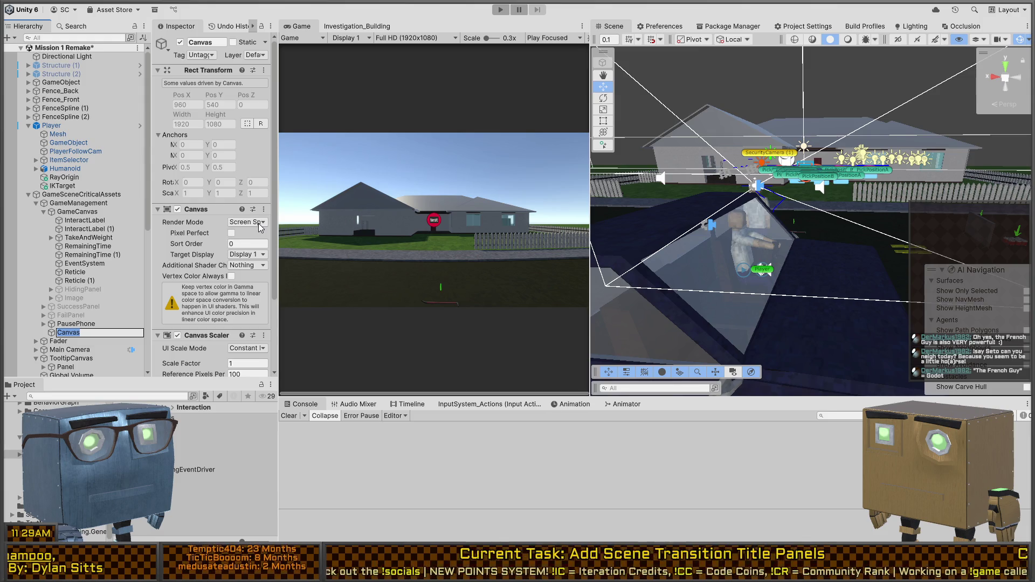
click(277, 204)
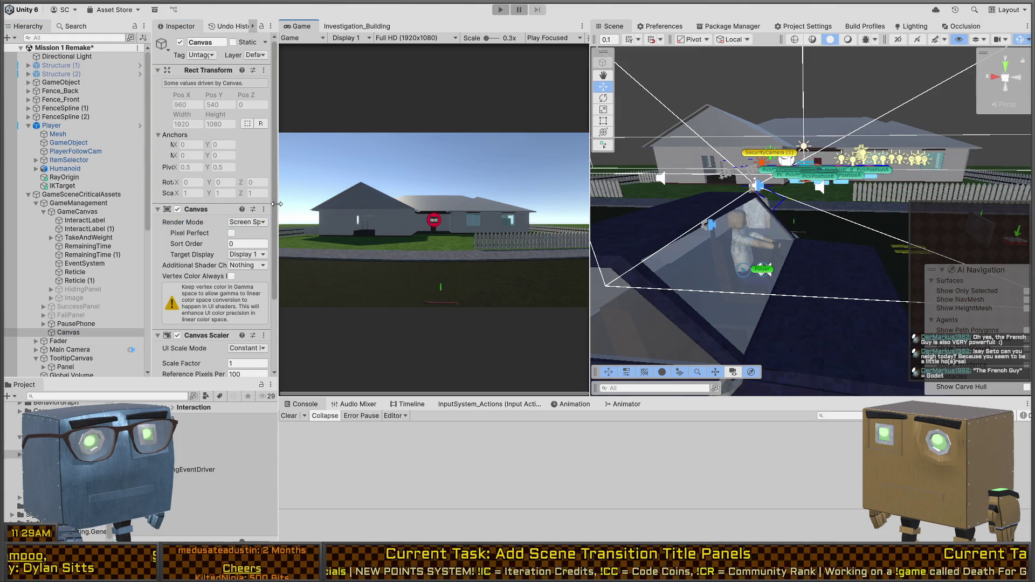
drag(277, 204, 390, 204)
scroll(253, 214, down, 3)
Step: Set the Canvas Scaler to Scale With Screen Size, 1920×1080, Match 0.5, and save the scene
click(334, 258)
click(334, 267)
click(281, 284)
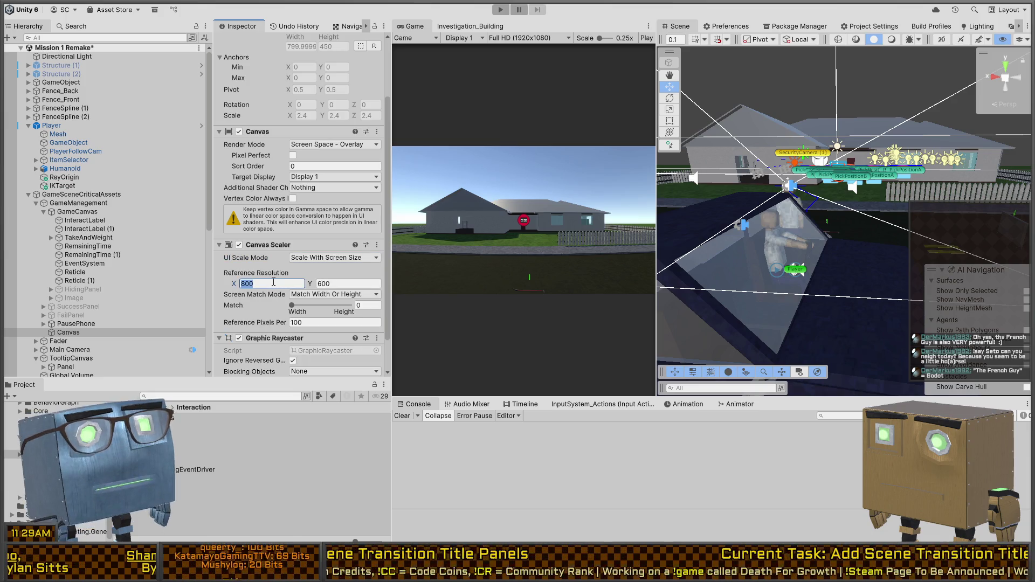
text(1920)
key(Tab)
text(1080)
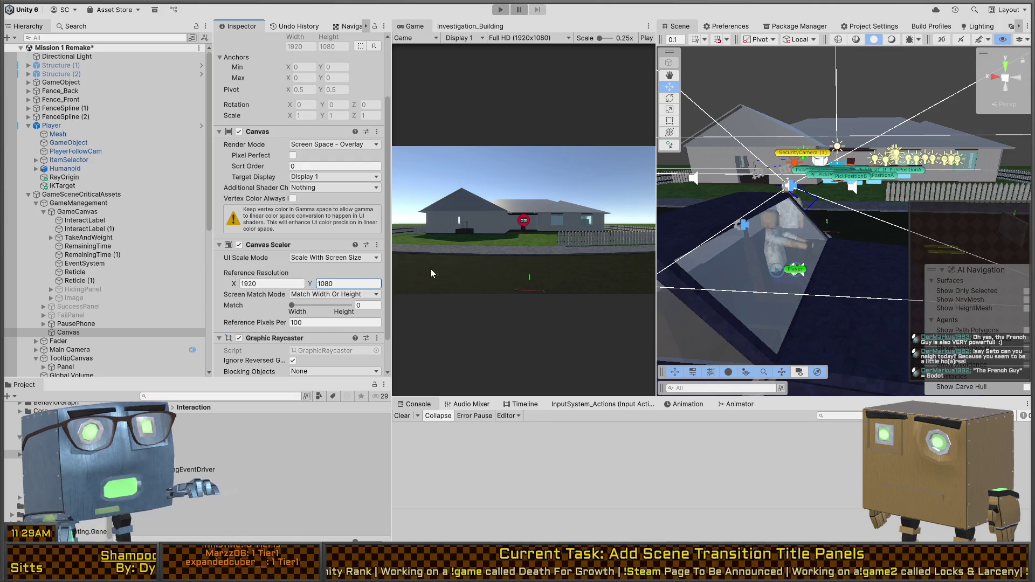
click(379, 305)
text(0.5)
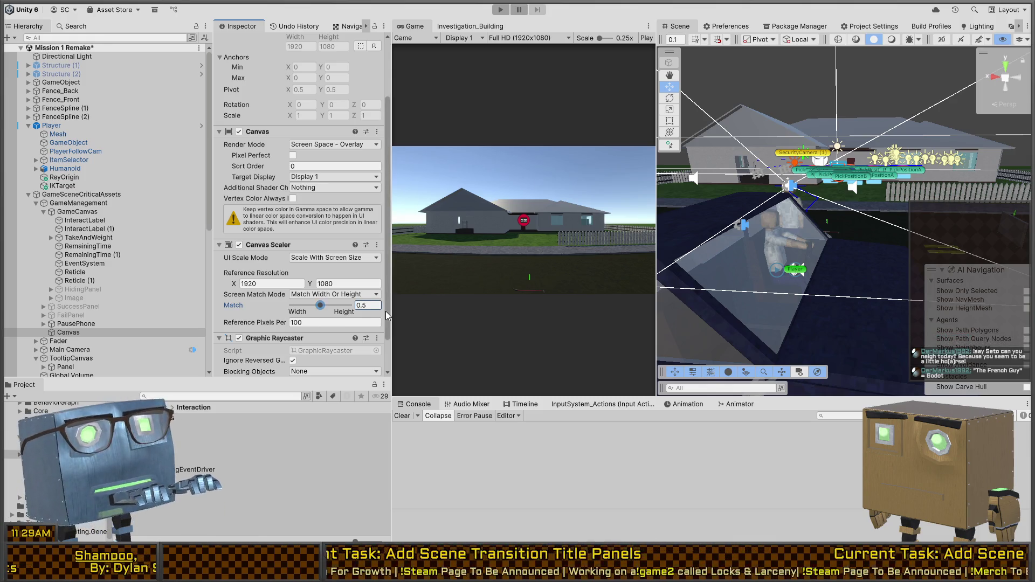
click(498, 221)
key(ctrl+s)
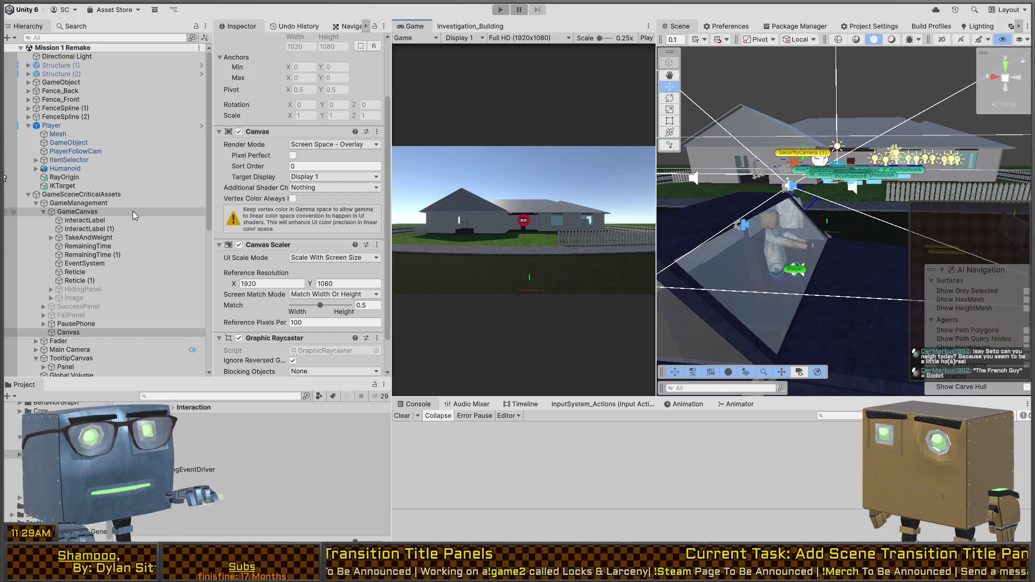
Step: Rename the Canvas to SceneTitlePanel and add a UI Panel inside it
click(66, 334)
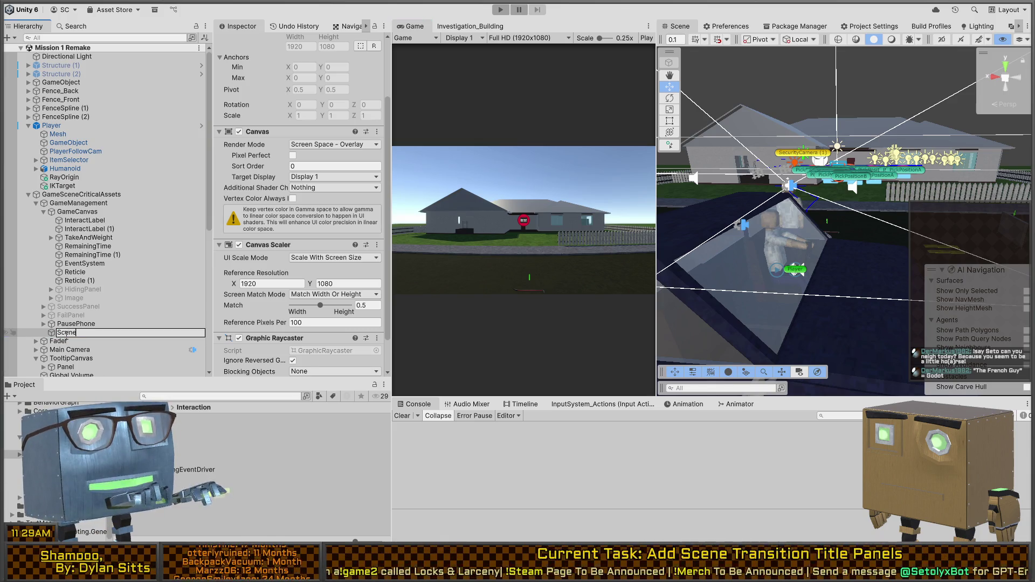
text(TitlePane)
key(Return)
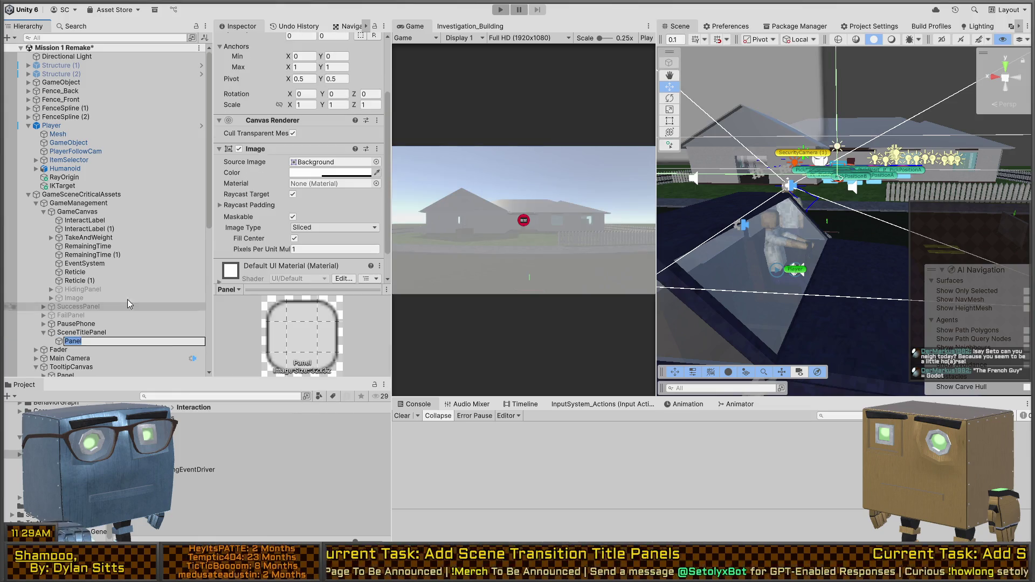
drag(799, 121, 768, 191)
key(f)
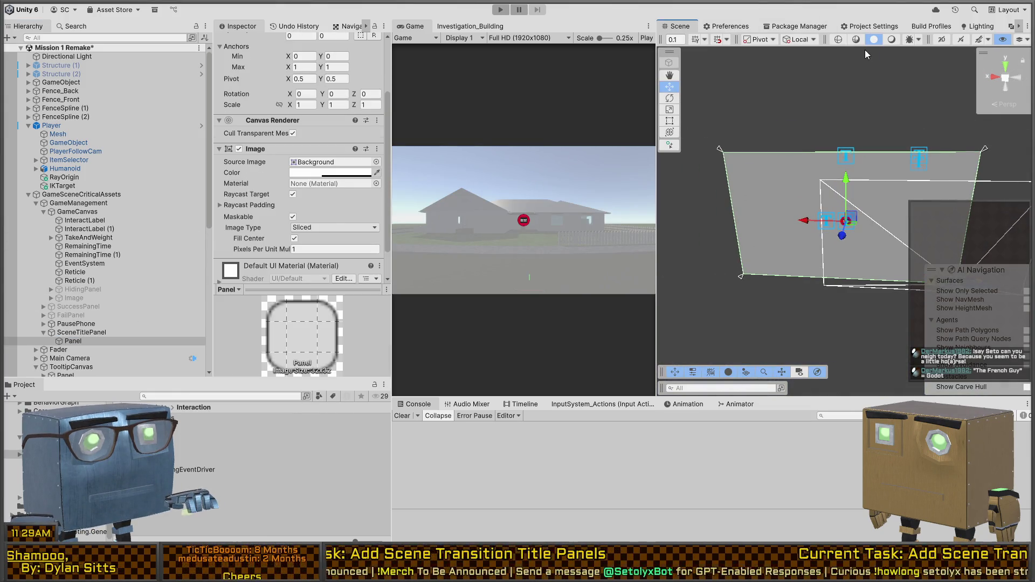
Step: In 2D view, resize the Panel into a horizontal band and add a TextMeshPro text child
click(941, 40)
key(t)
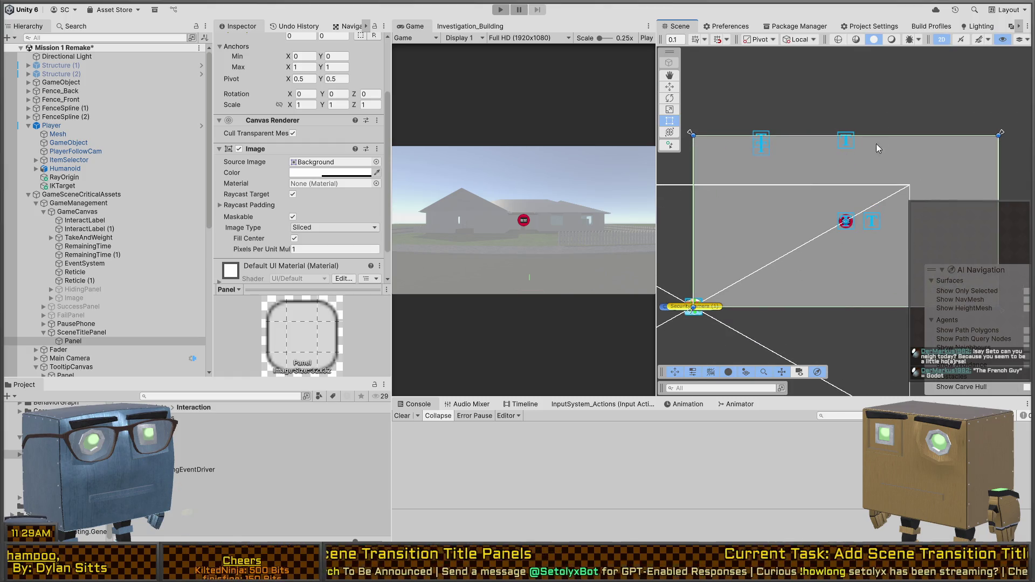
drag(897, 133, 890, 165)
drag(889, 307, 889, 267)
drag(889, 148, 889, 181)
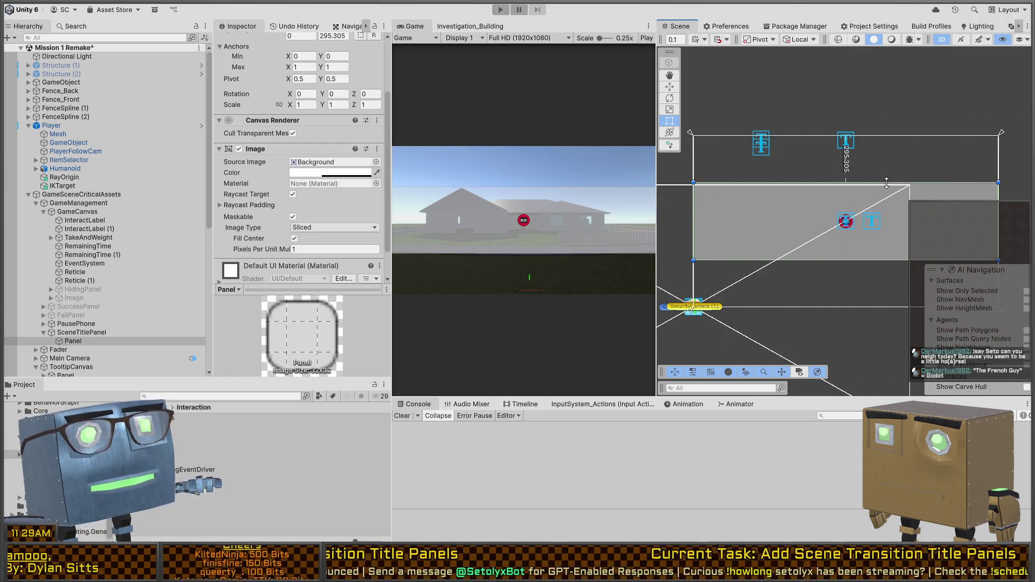
scroll(256, 184, down, 3)
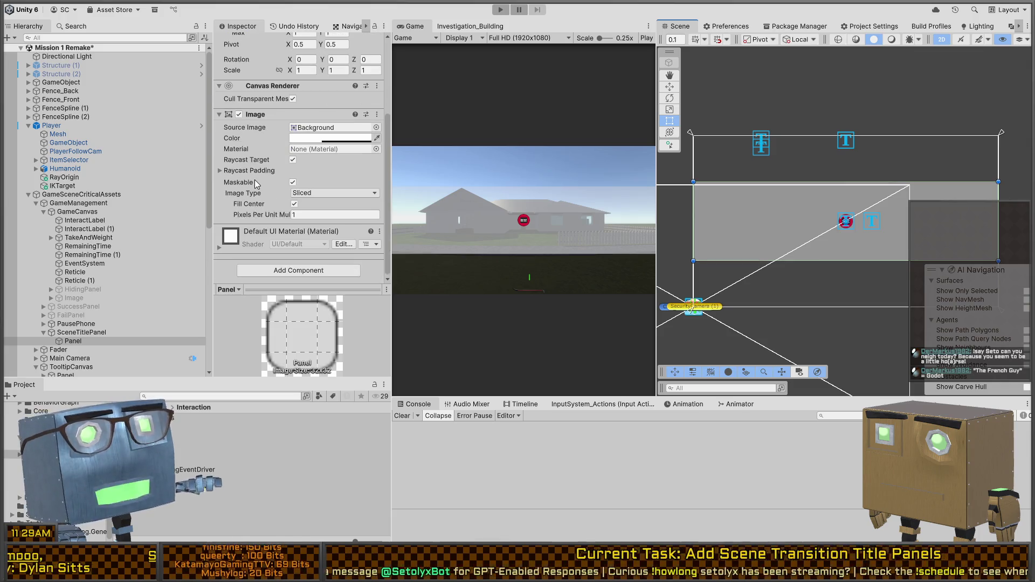
drag(779, 184, 780, 191)
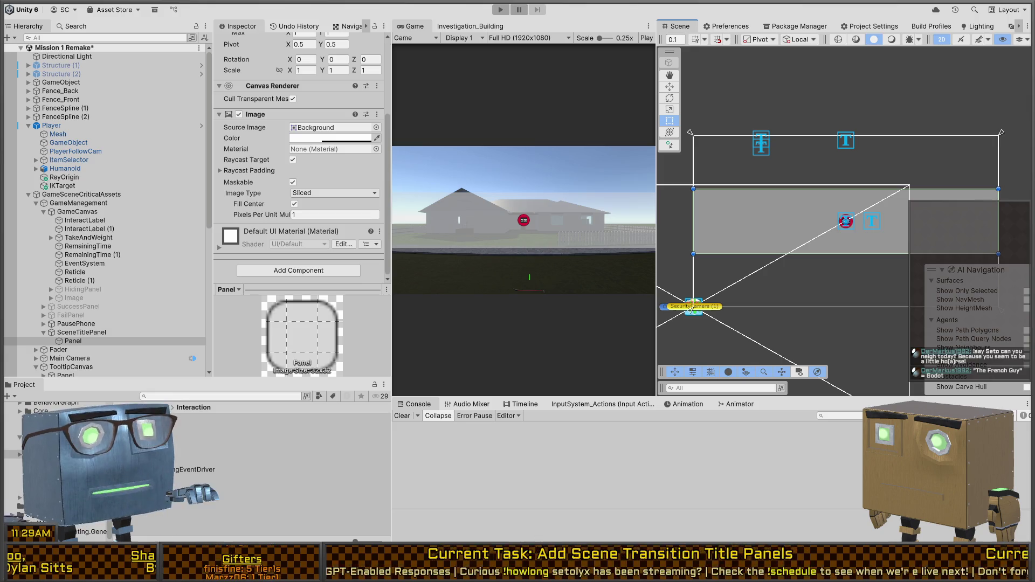
click(286, 154)
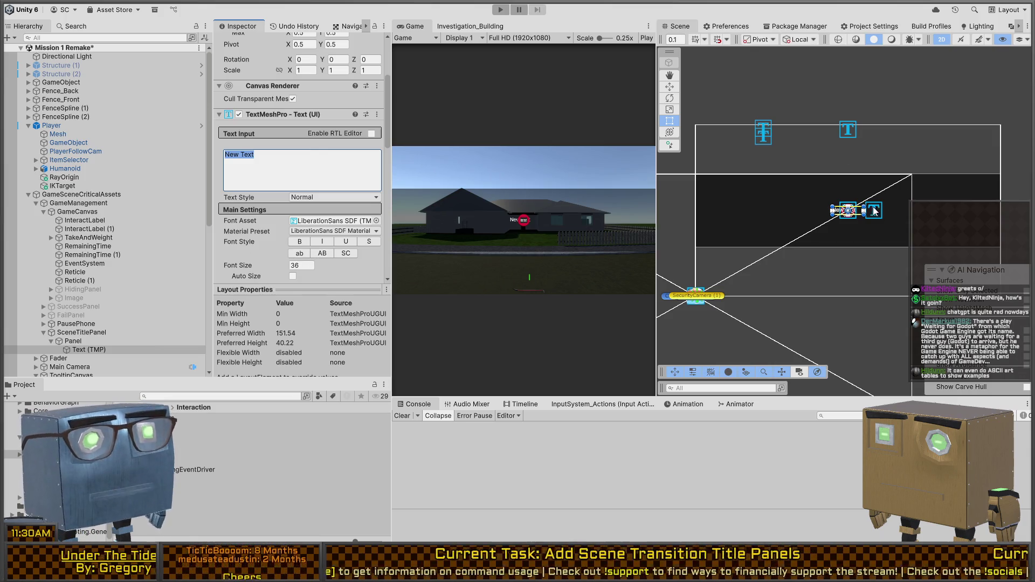
Step: Stretch the label to fill the Panel, centre it, set font size 139.44, and type 'Scene Title Here'
scroll(263, 156, up, 4)
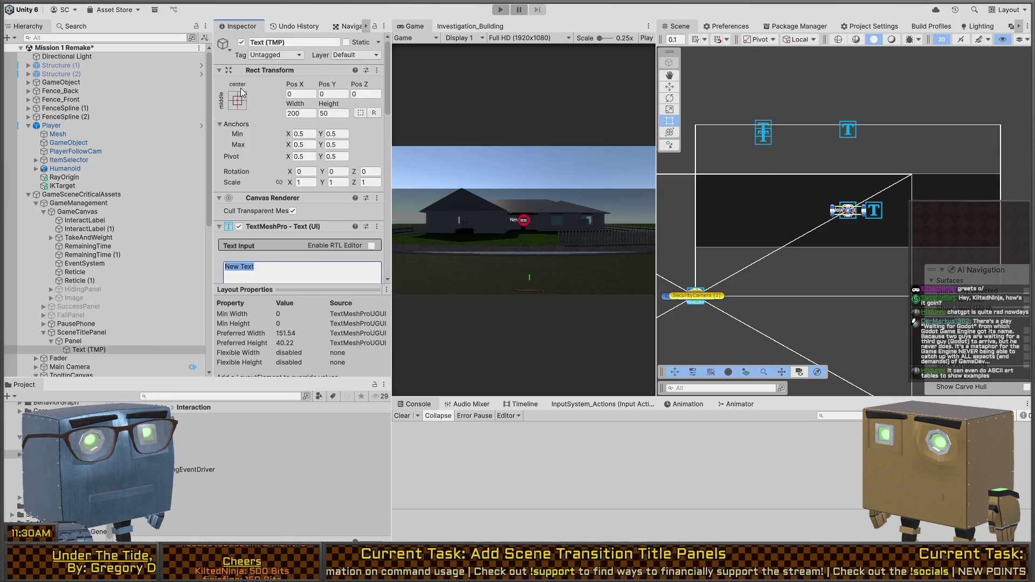
key(ctrl+y)
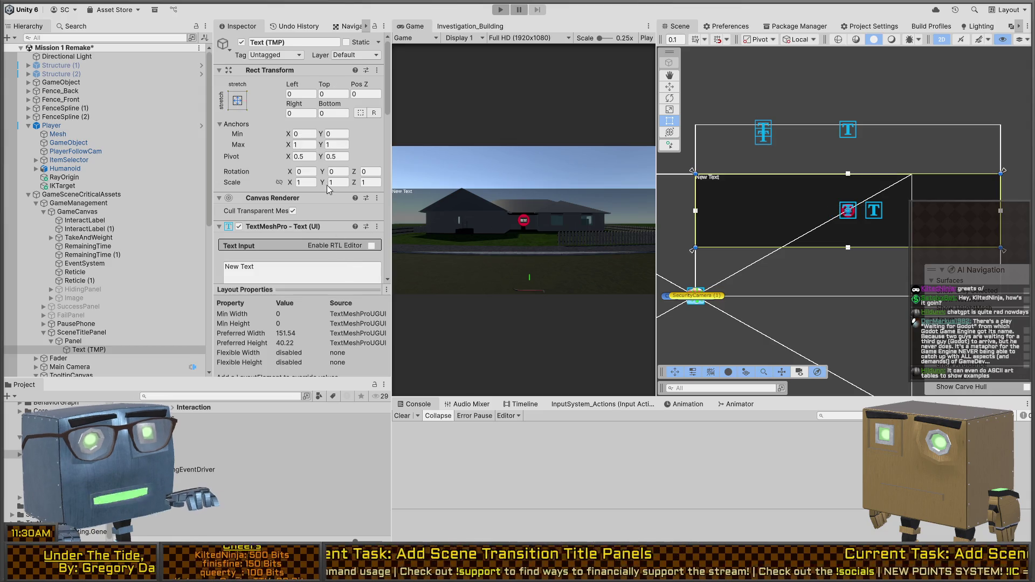
scroll(263, 191, down, 4)
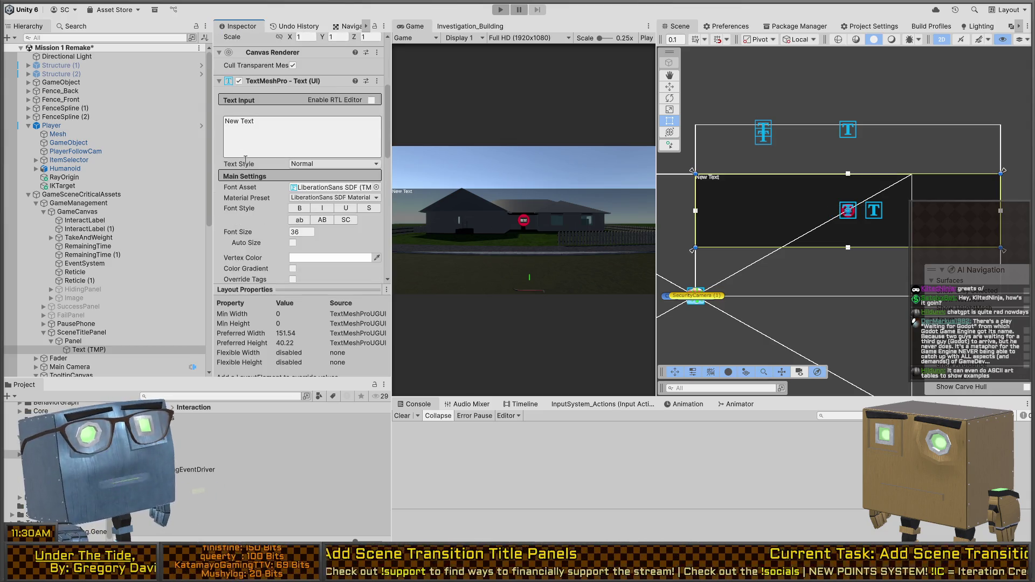
scroll(245, 160, down, 3)
click(306, 233)
click(306, 245)
drag(272, 144, 1018, 145)
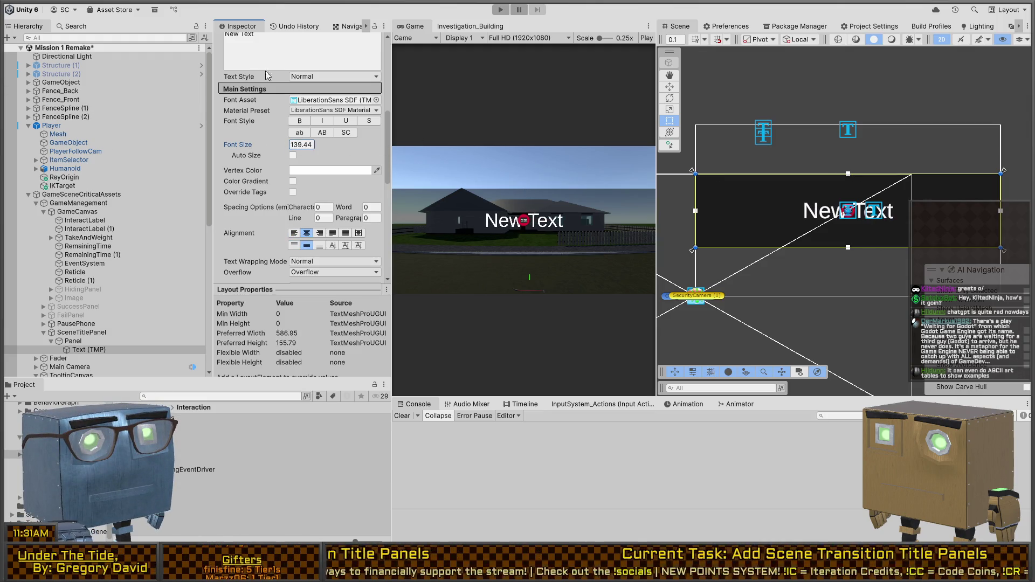
scroll(277, 98, up, 3)
click(283, 178)
text(Sc)
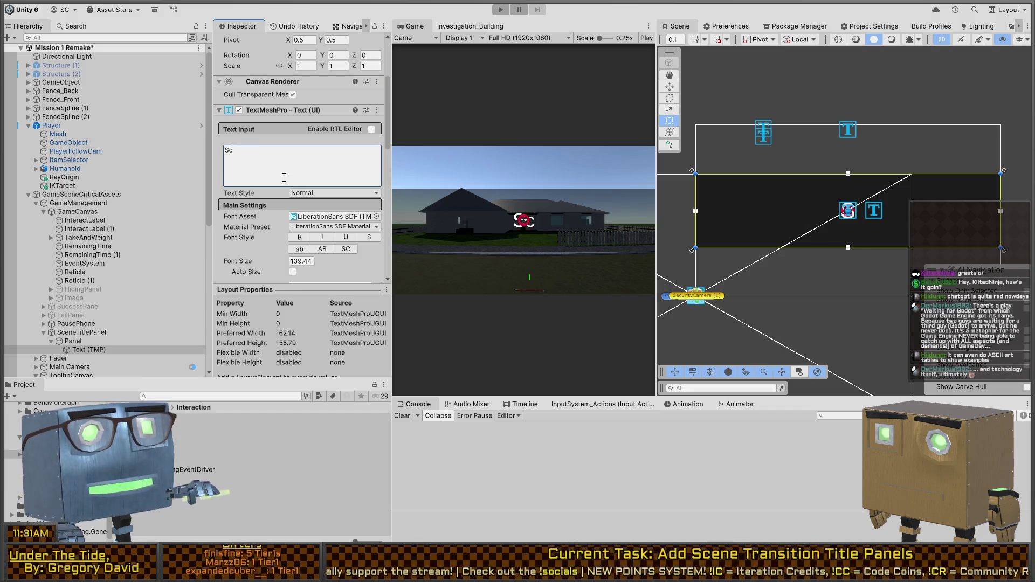
text(ene Title Here)
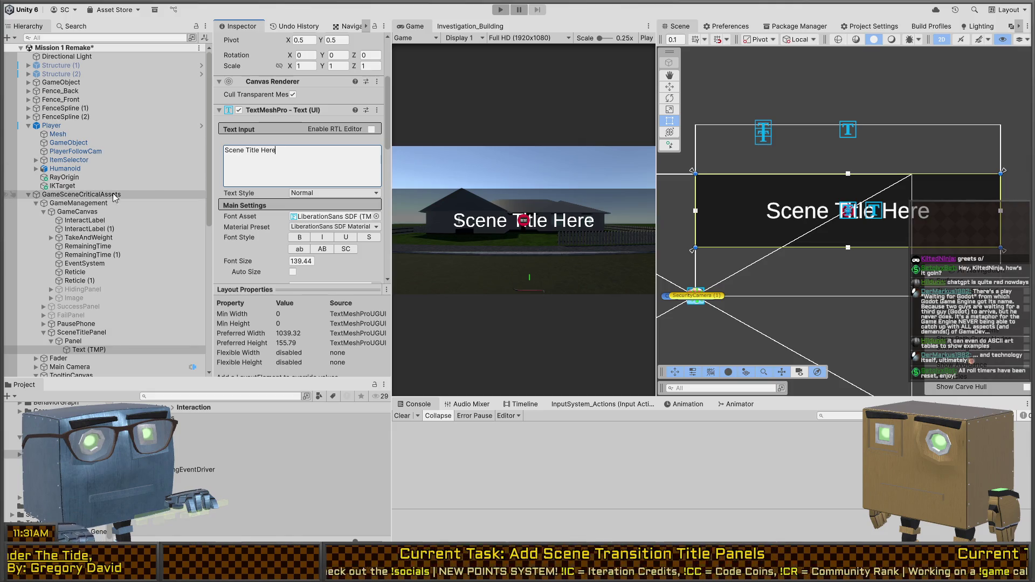
Step: Make the title Panel band thinner and move it up near the top of the Canvas
click(73, 341)
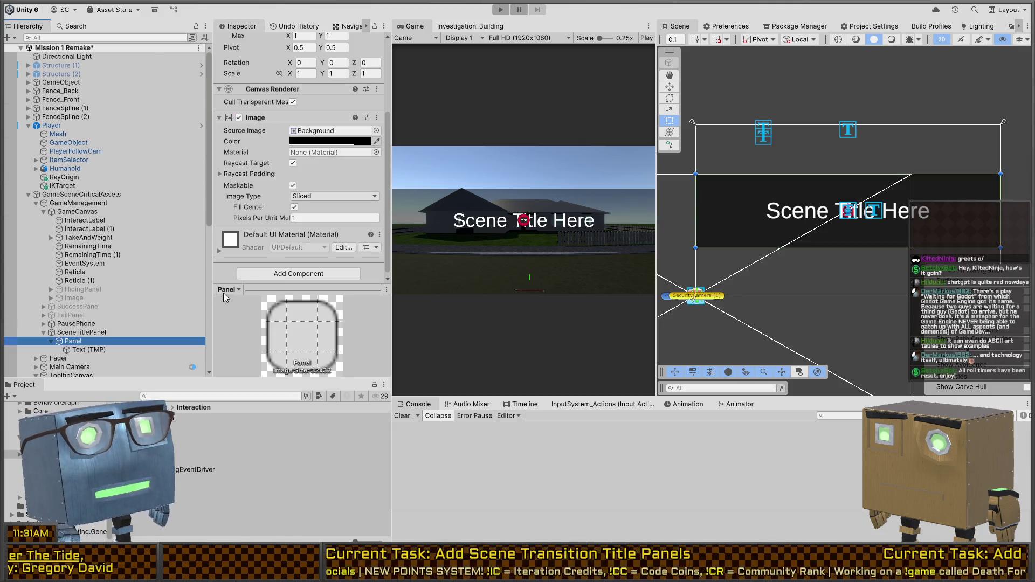
drag(940, 173, 943, 215)
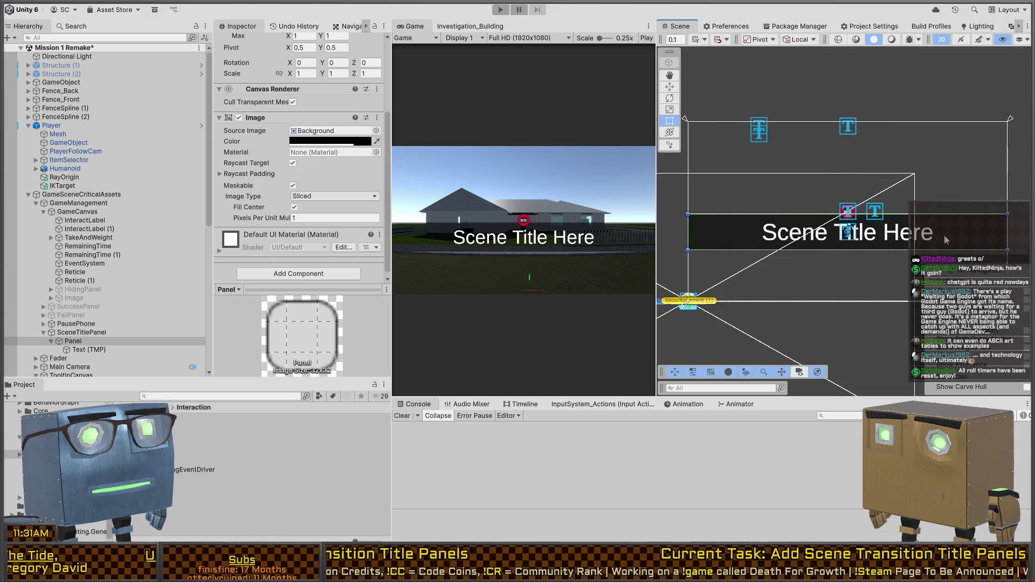
drag(949, 232, 955, 167)
drag(956, 171, 956, 153)
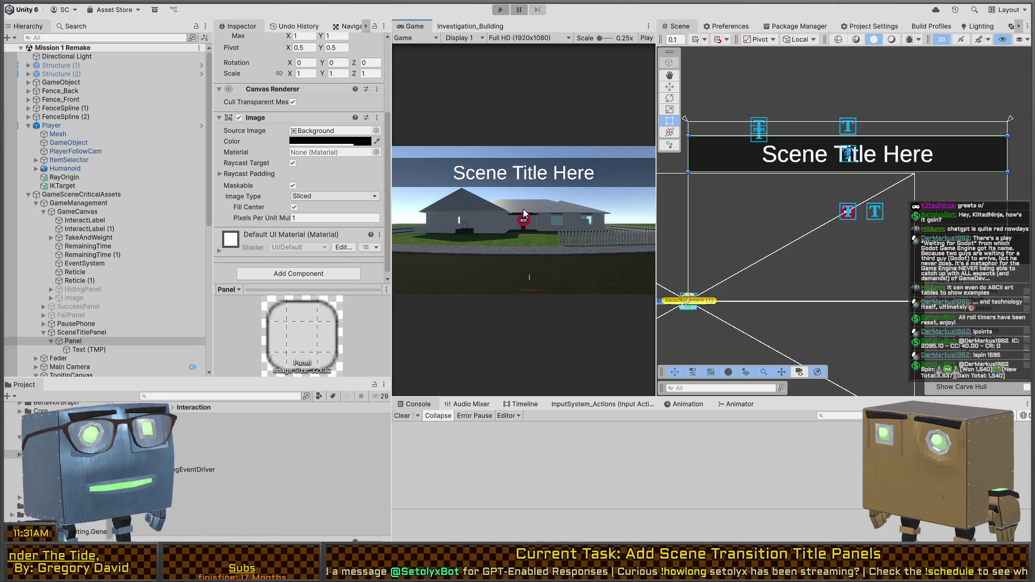
scroll(248, 188, down, 1)
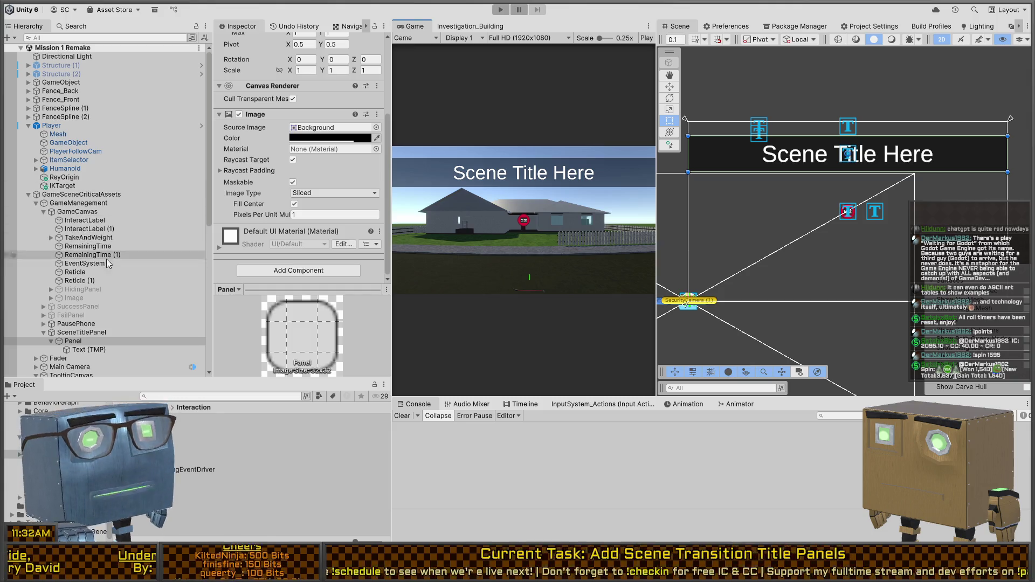
Step: Select the Truck and show its EnteringLevelTimeline in the Timeline window
click(76, 194)
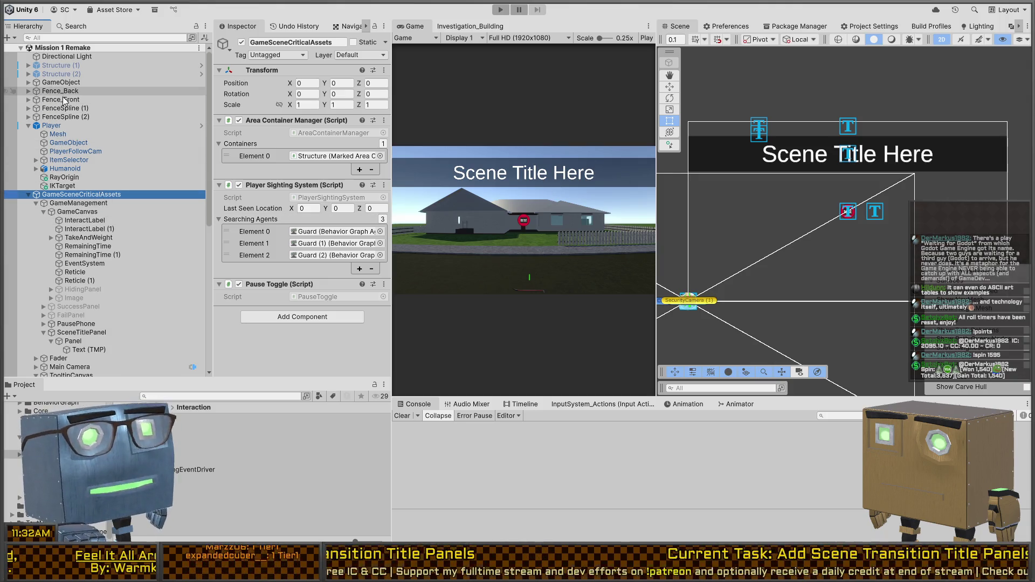
scroll(67, 341, down, 3)
scroll(94, 284, down, 1)
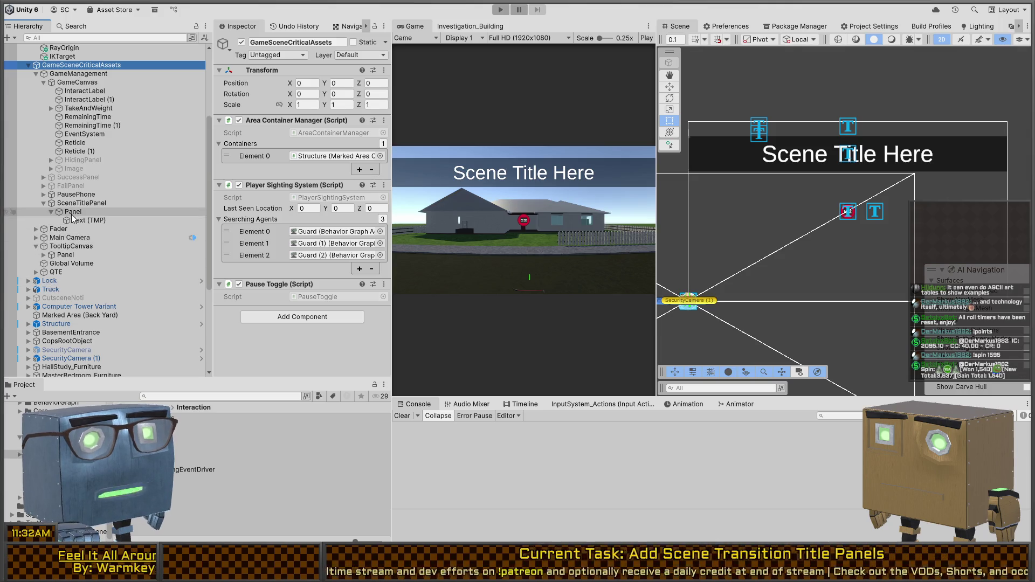
click(50, 289)
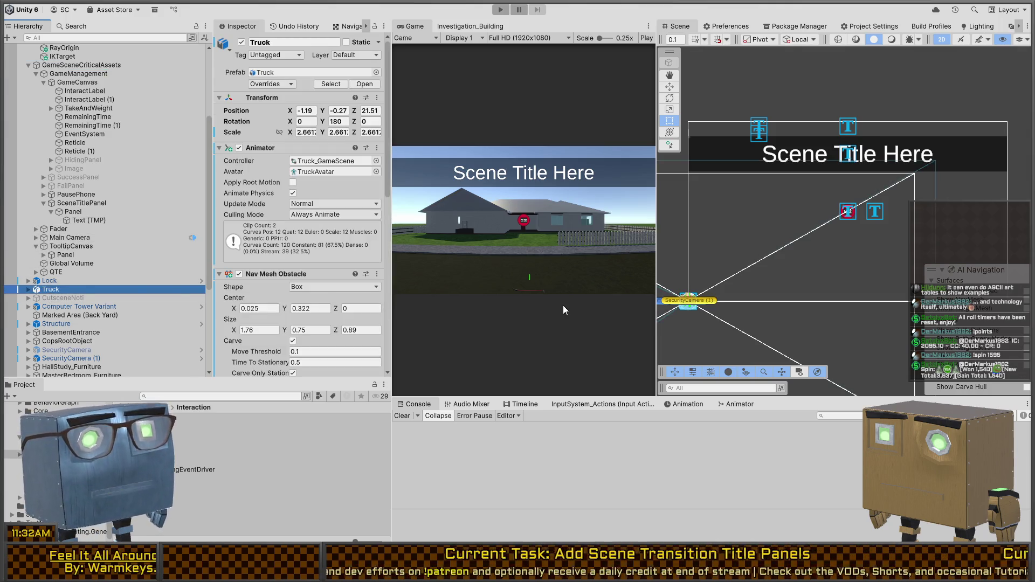
click(522, 404)
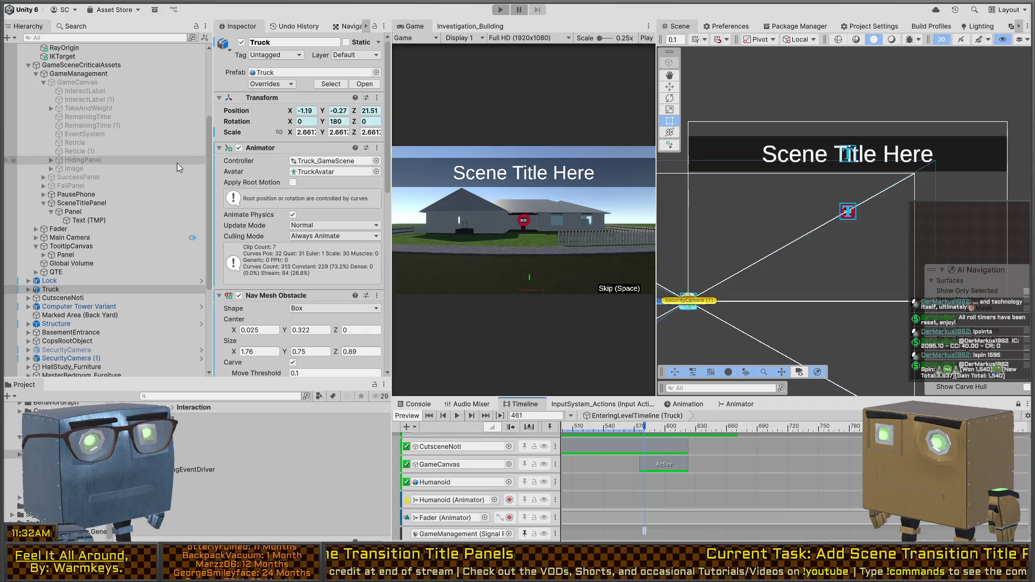
scroll(111, 167, up, 3)
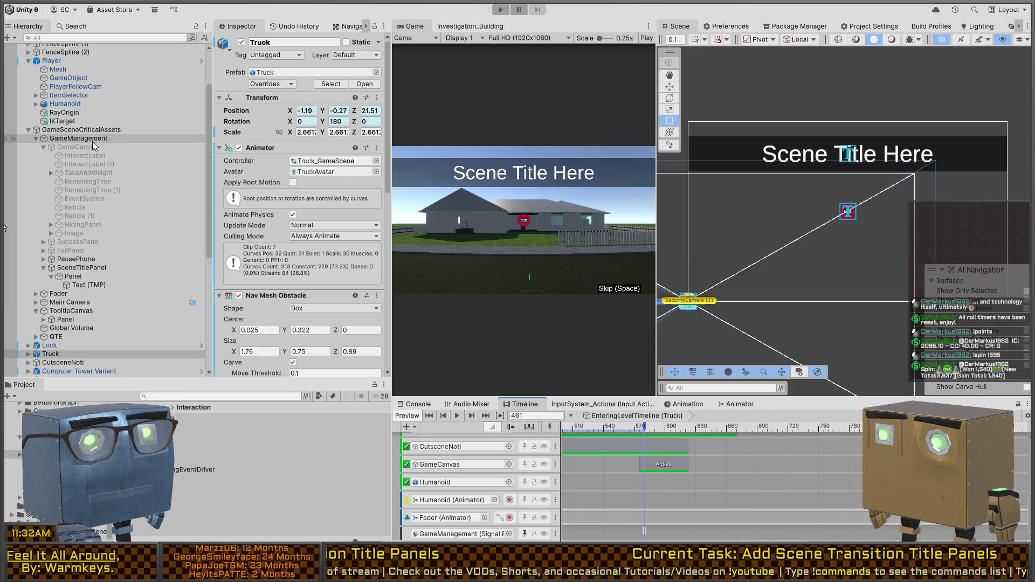
Step: Look through the SceneTitlePanel objects and select the title's background Panel
click(80, 259)
click(73, 276)
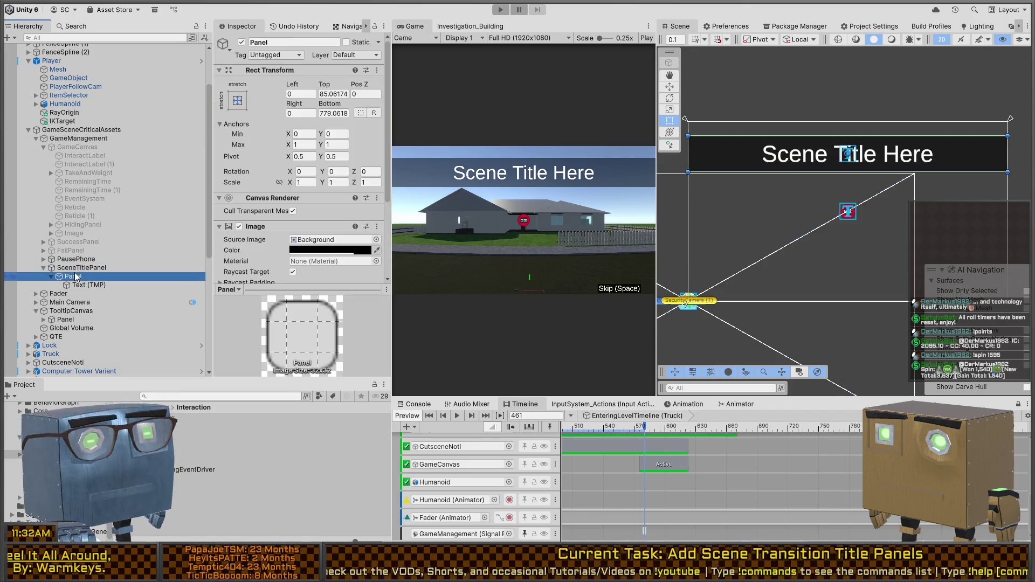
click(85, 267)
click(76, 286)
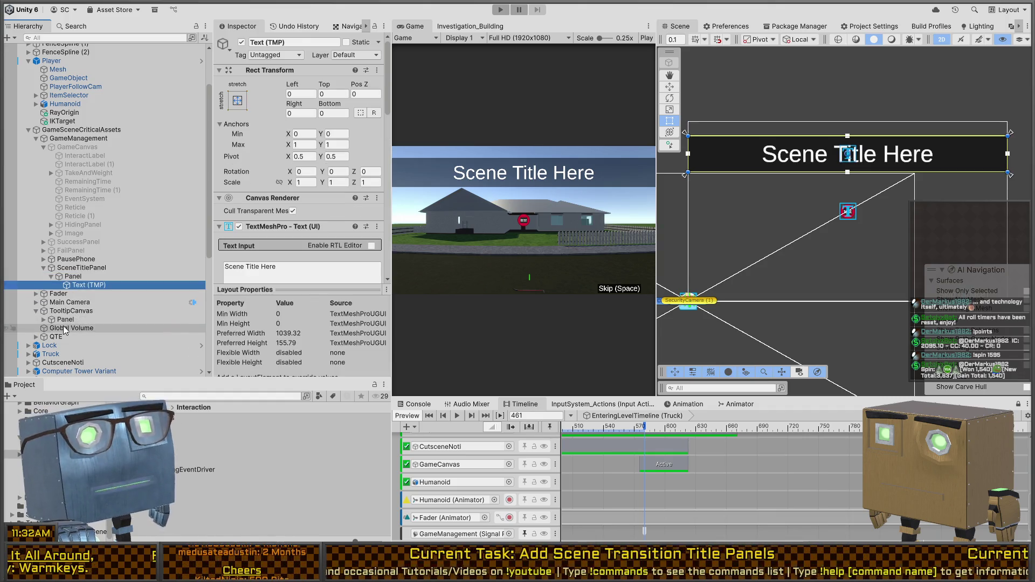
click(65, 321)
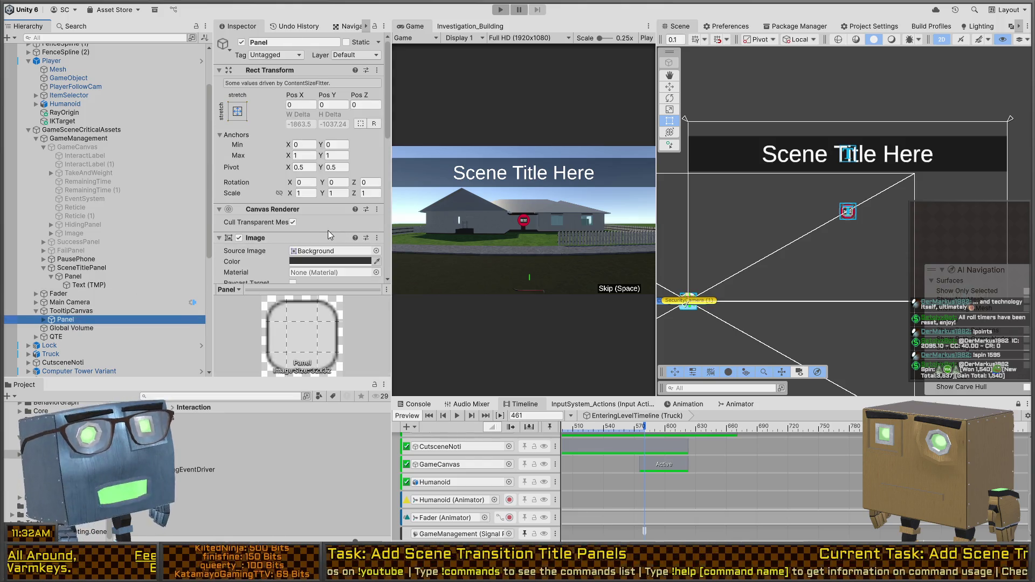
scroll(302, 229, down, 3)
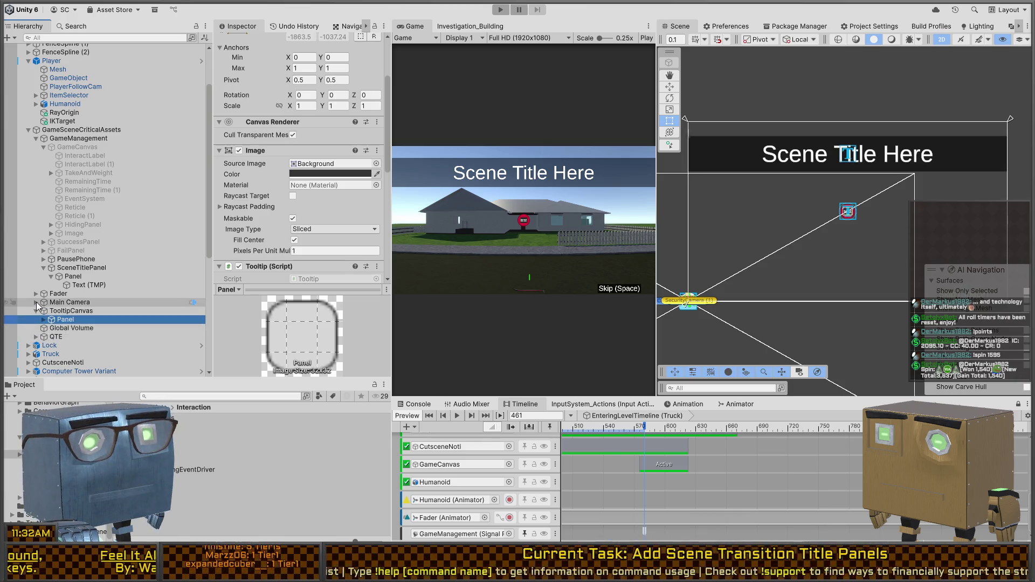
click(92, 285)
click(72, 276)
click(82, 286)
click(80, 279)
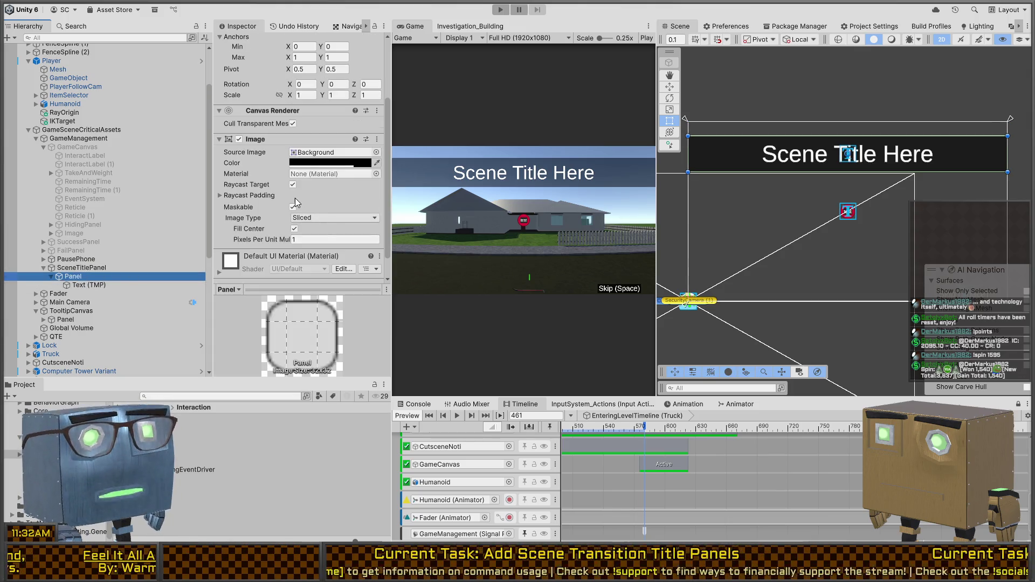
scroll(262, 184, down, 1)
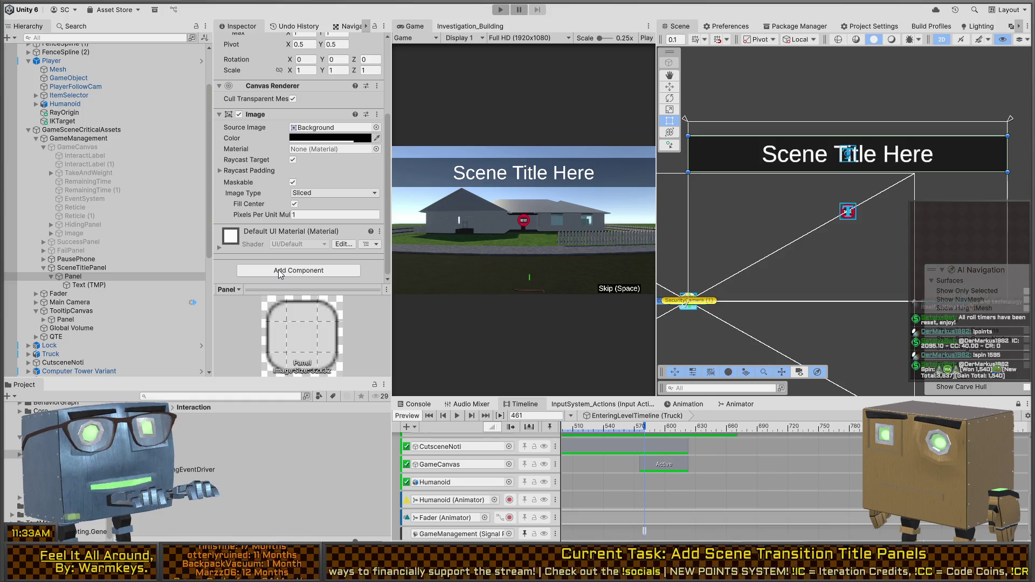
Step: Give the Panel a Canvas Group with Interactable and Blocks Raycasts off, and add an Animation Track
click(279, 274)
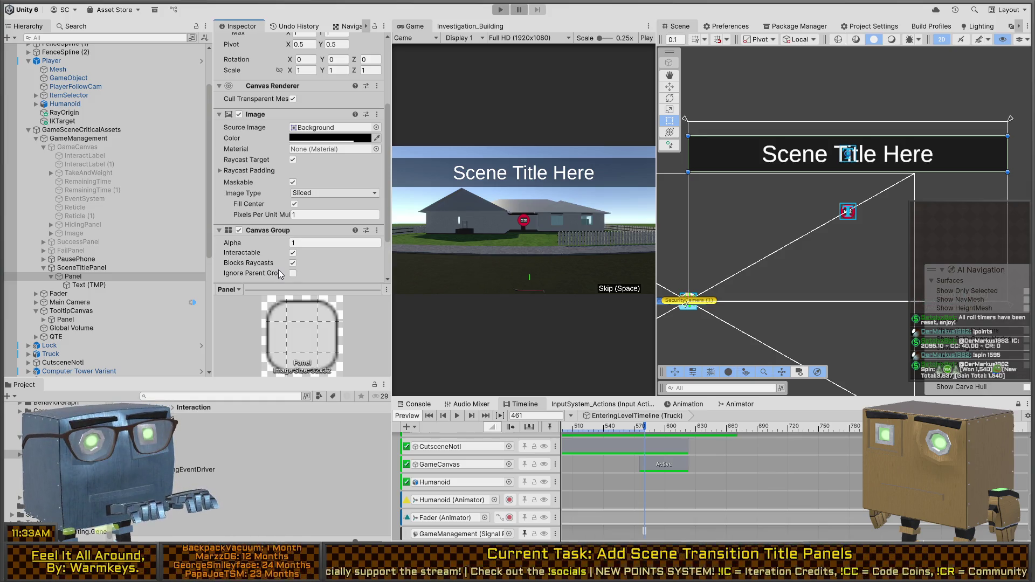
mouse_move(232, 243)
mouse_down()
mouse_move(217, 238)
mouse_move(237, 243)
mouse_up()
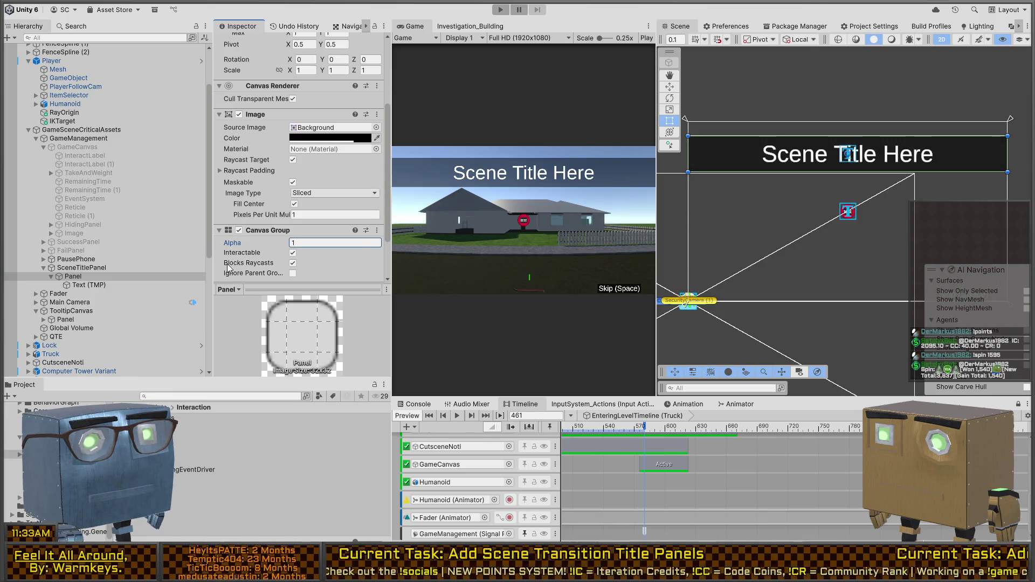
scroll(293, 227, down, 2)
click(293, 223)
click(293, 233)
scroll(284, 267, down, 1)
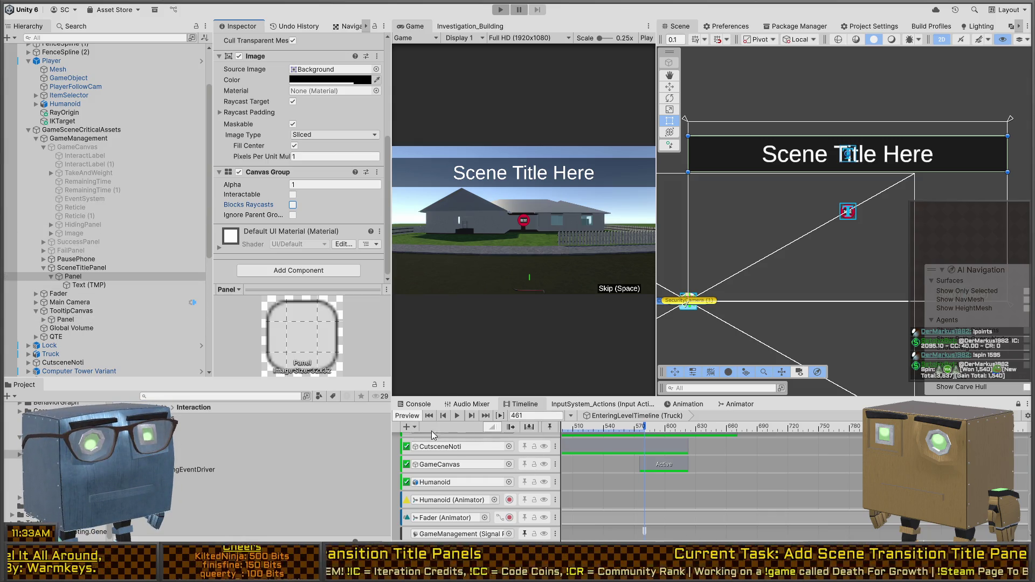
click(460, 468)
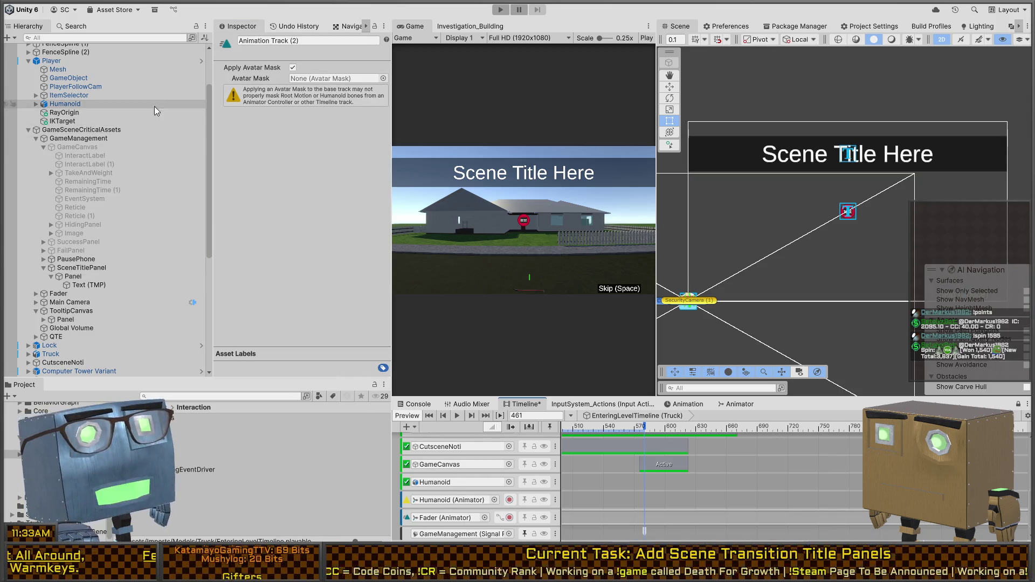
Step: Bind the title Panel to the new animation track, arm recording, and rewind the playhead to frame 0
scroll(108, 143, down, 5)
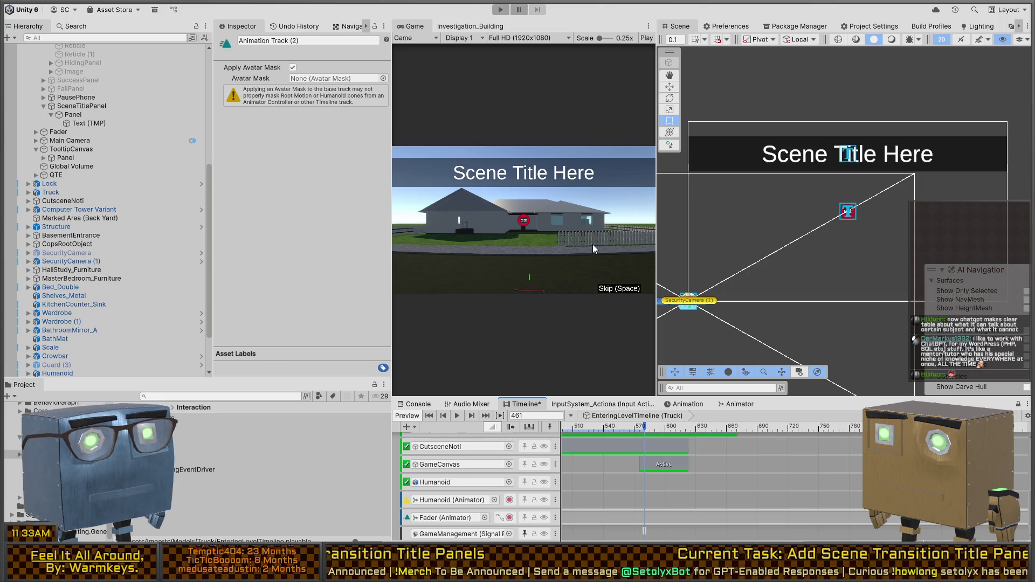
scroll(642, 520, down, 2)
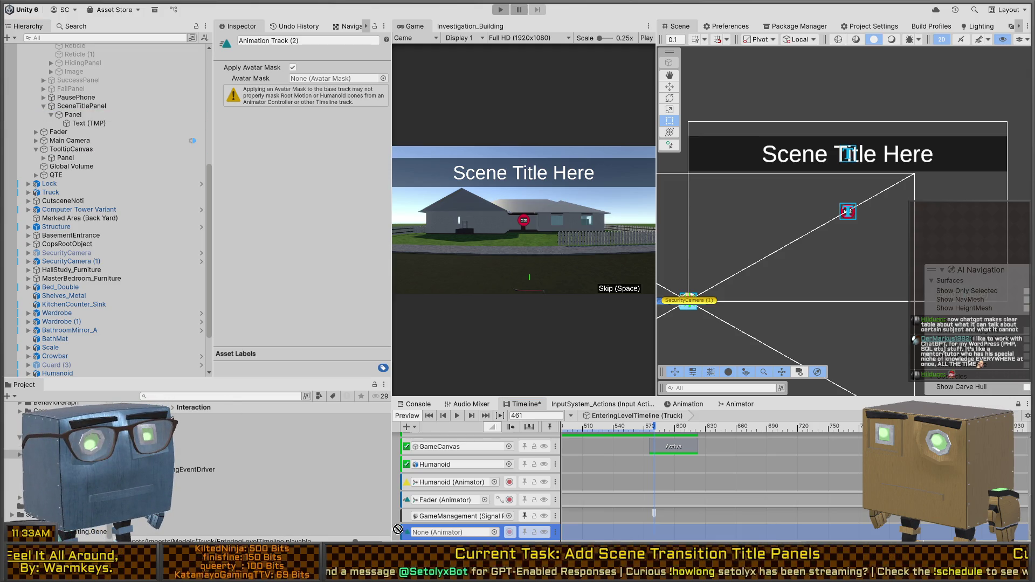
drag(437, 535, 438, 533)
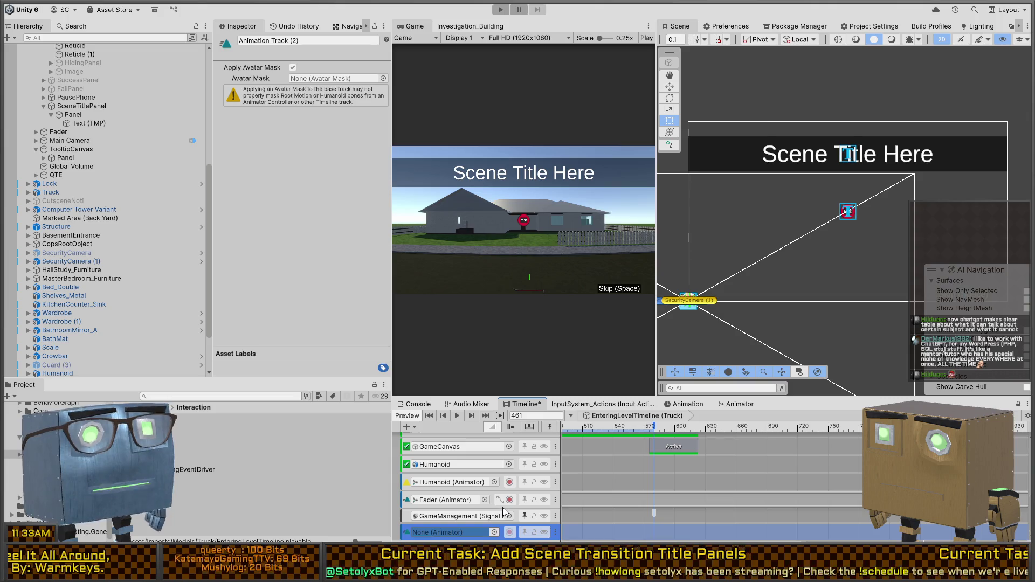
click(509, 532)
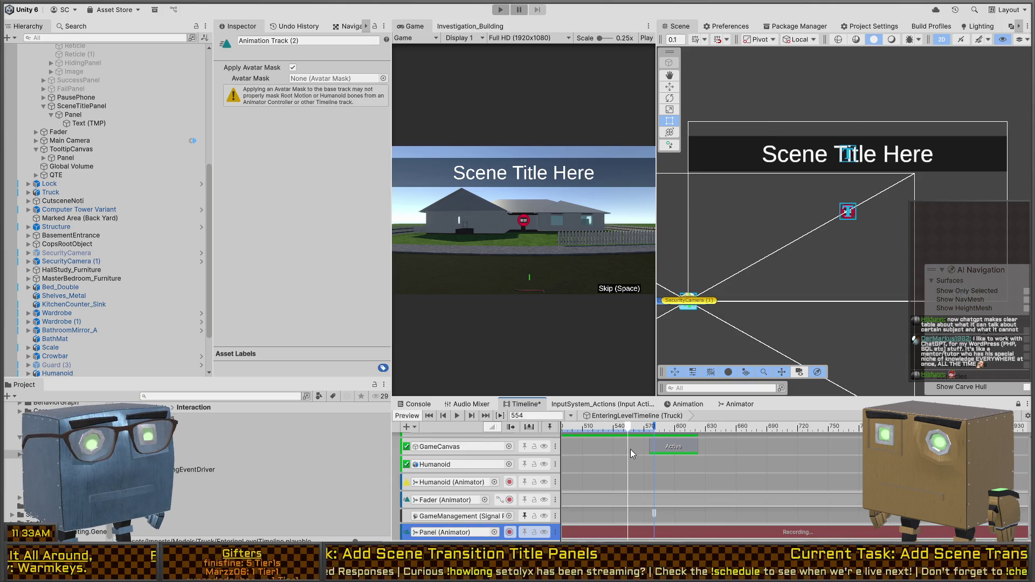
scroll(629, 448, left, 10)
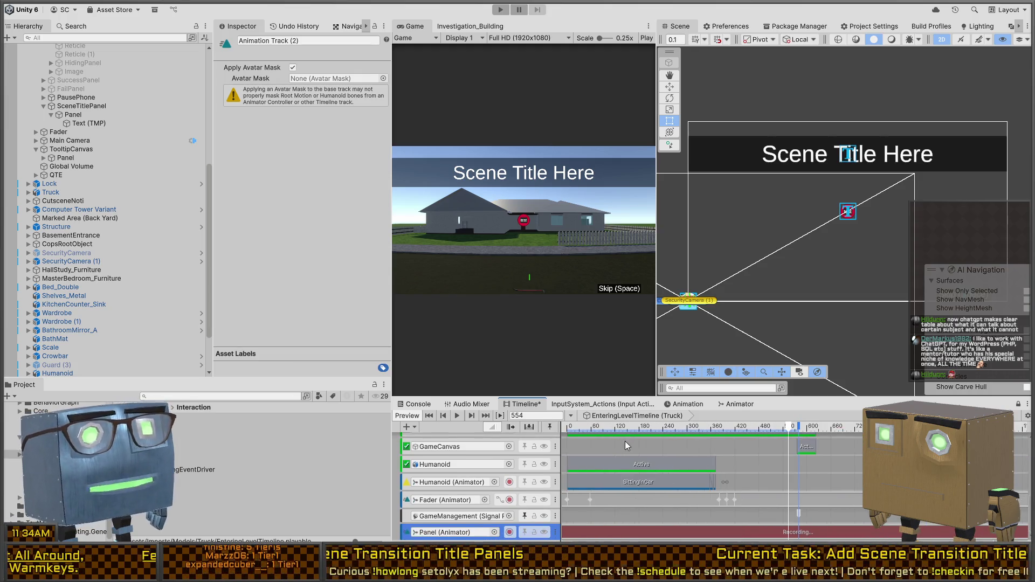
scroll(752, 431, down, 5)
drag(753, 427, 503, 433)
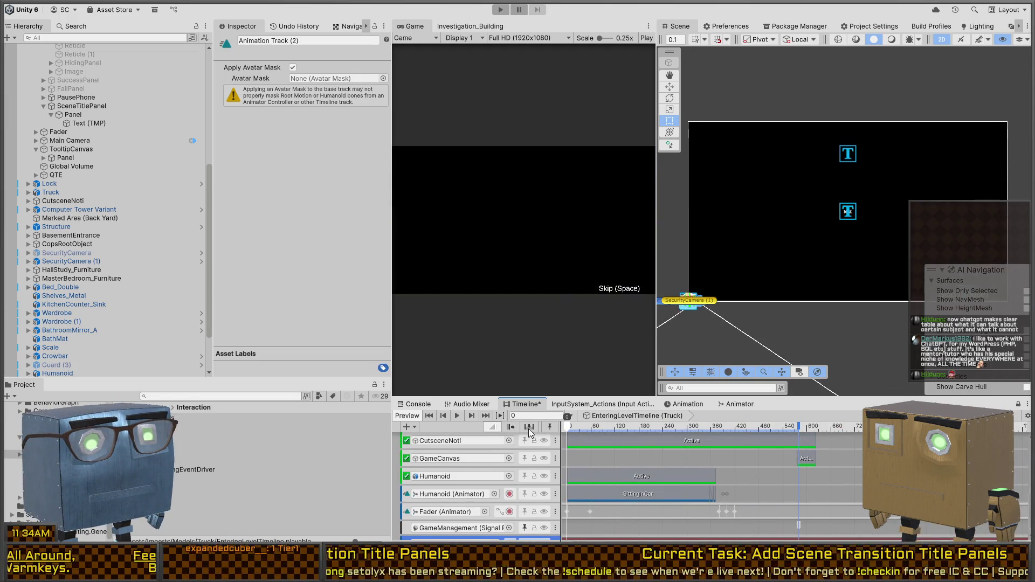
Step: Key the title Panel's Canvas Group Alpha to 0, then preview the opening from frame 0
drag(573, 428, 637, 420)
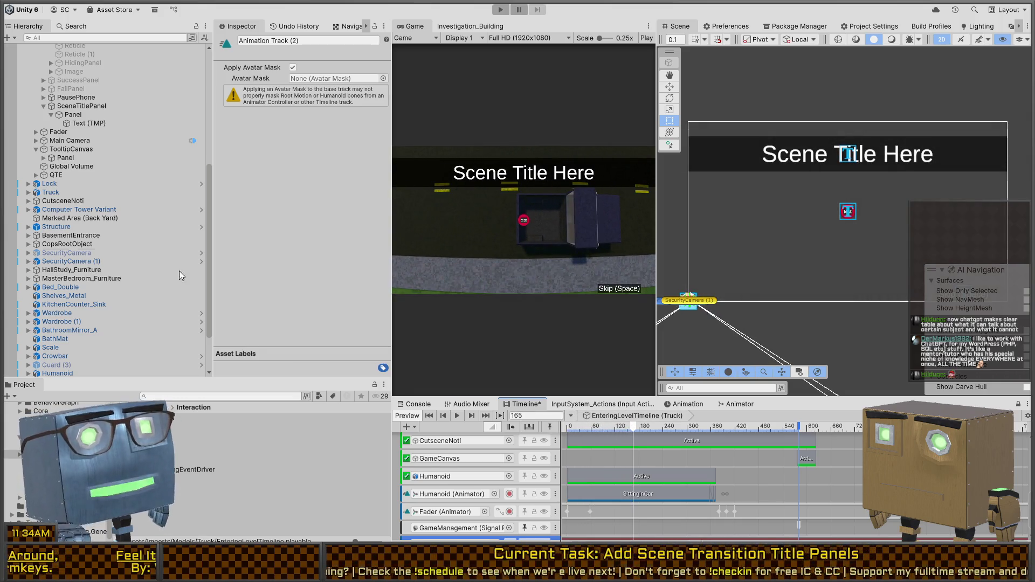
click(73, 115)
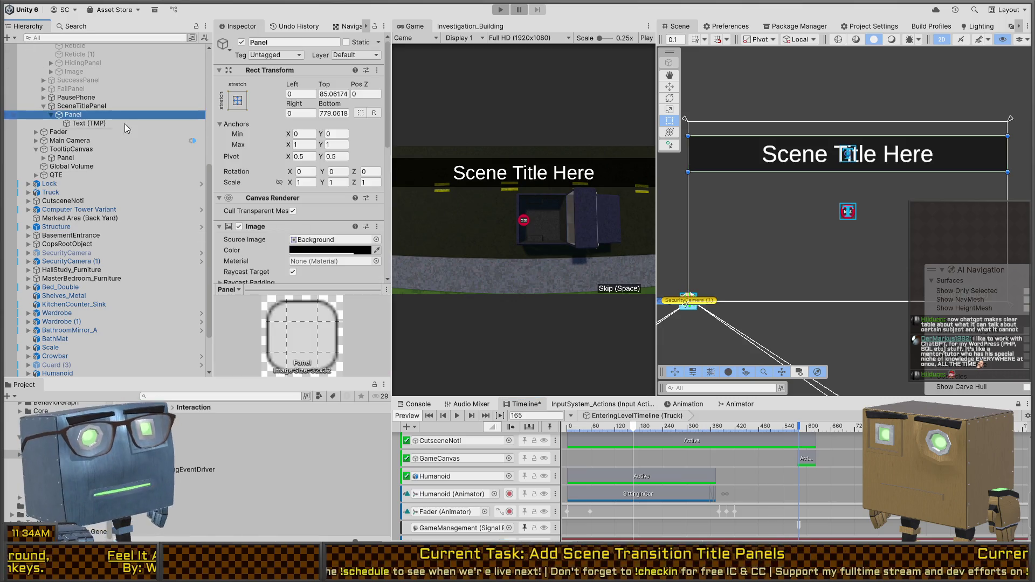
scroll(315, 250, down, 10)
scroll(274, 122, up, 3)
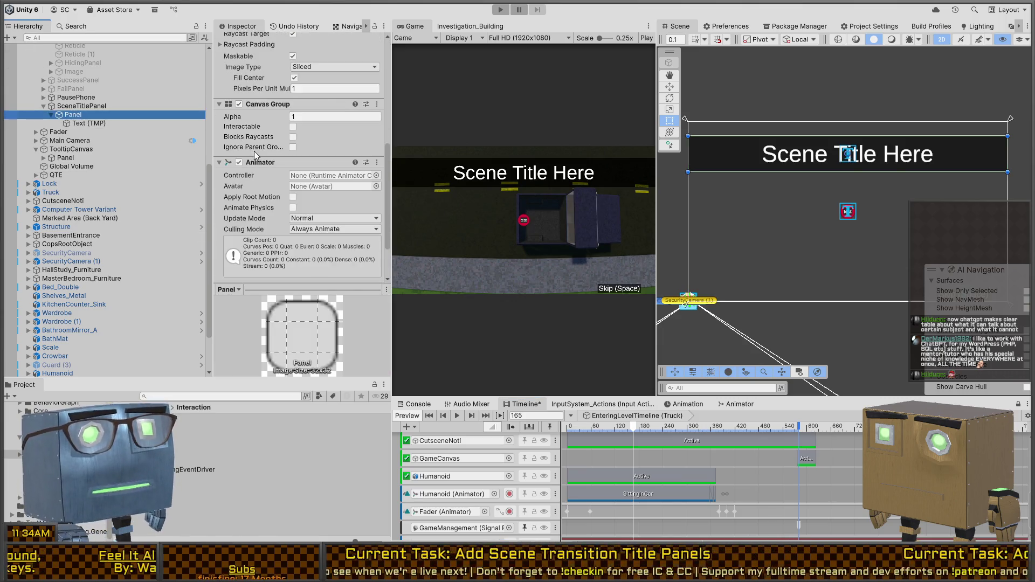
drag(273, 123, 248, 124)
drag(625, 431, 549, 427)
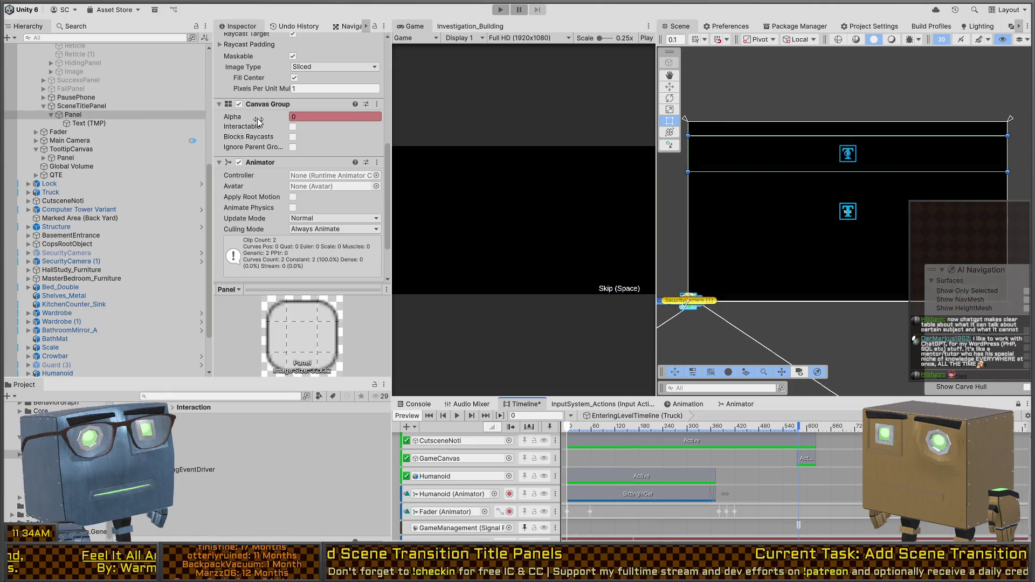
drag(566, 430, 661, 429)
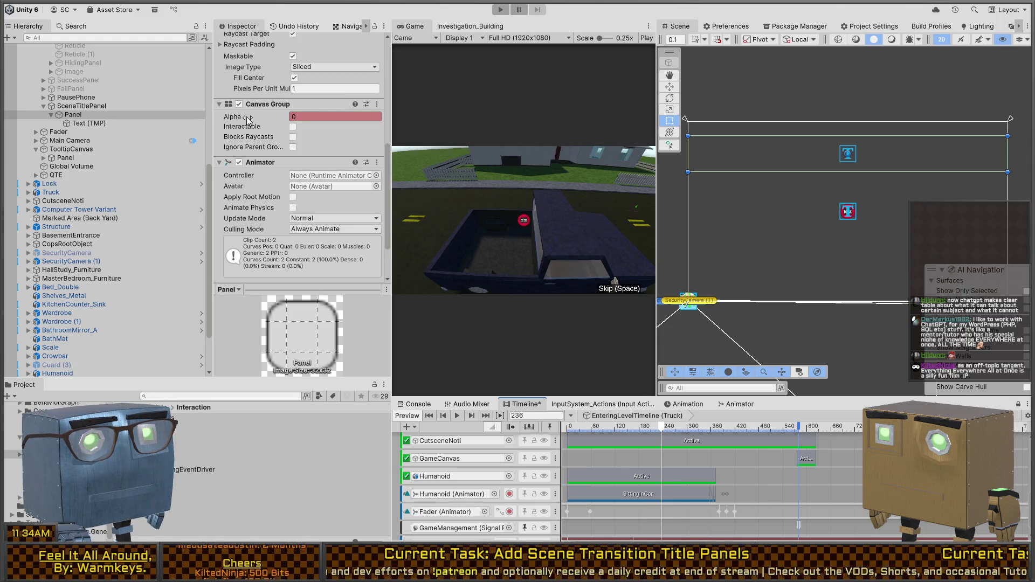
Step: Key Alpha 1 around frame 314 and Alpha 0 at frame 382, then return to the start
drag(662, 430, 695, 432)
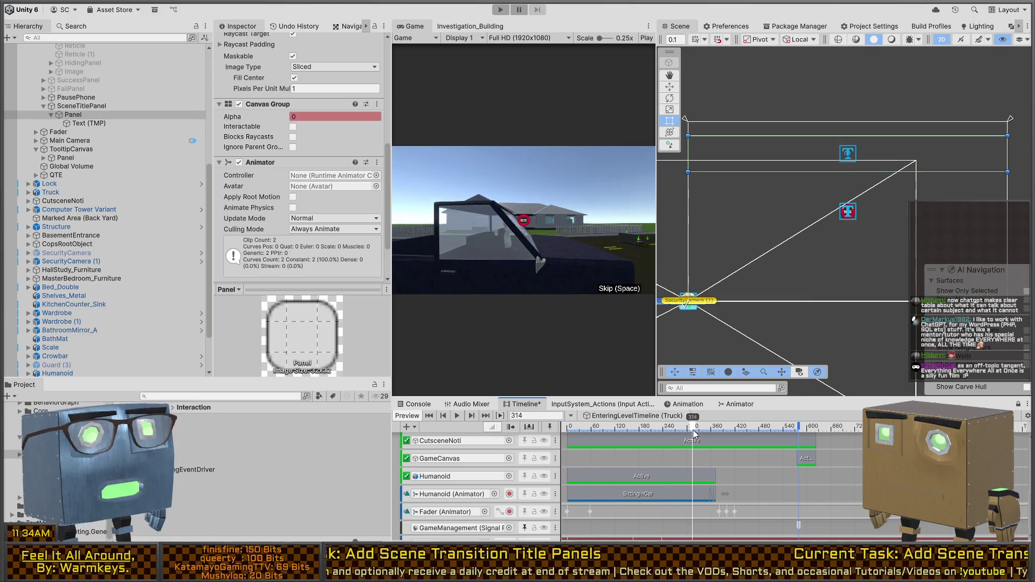
drag(254, 117, 313, 121)
mouse_move(696, 429)
mouse_down()
mouse_move(588, 427)
mouse_move(723, 421)
mouse_up()
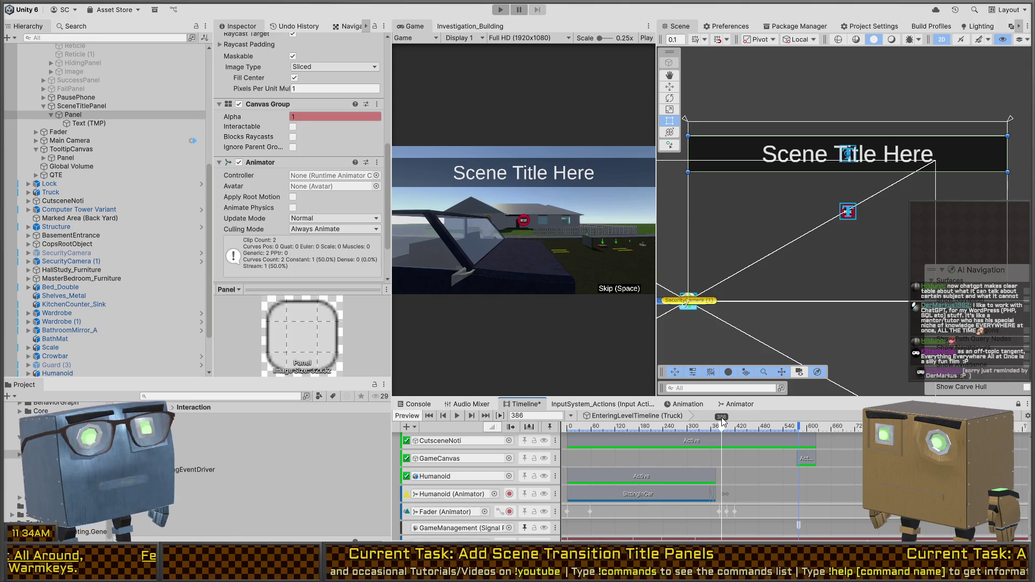
drag(720, 425, 695, 425)
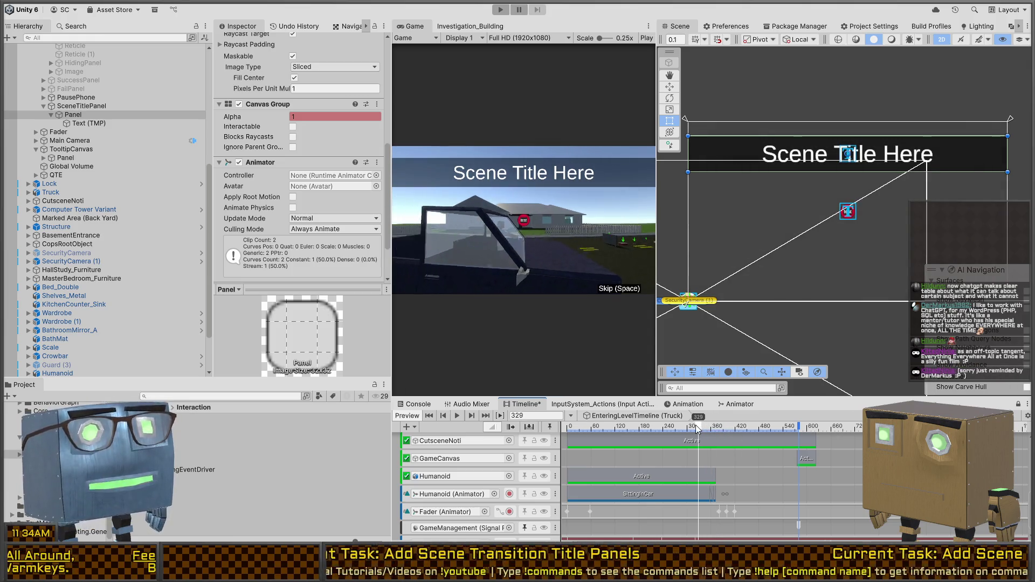
drag(254, 118, 329, 130)
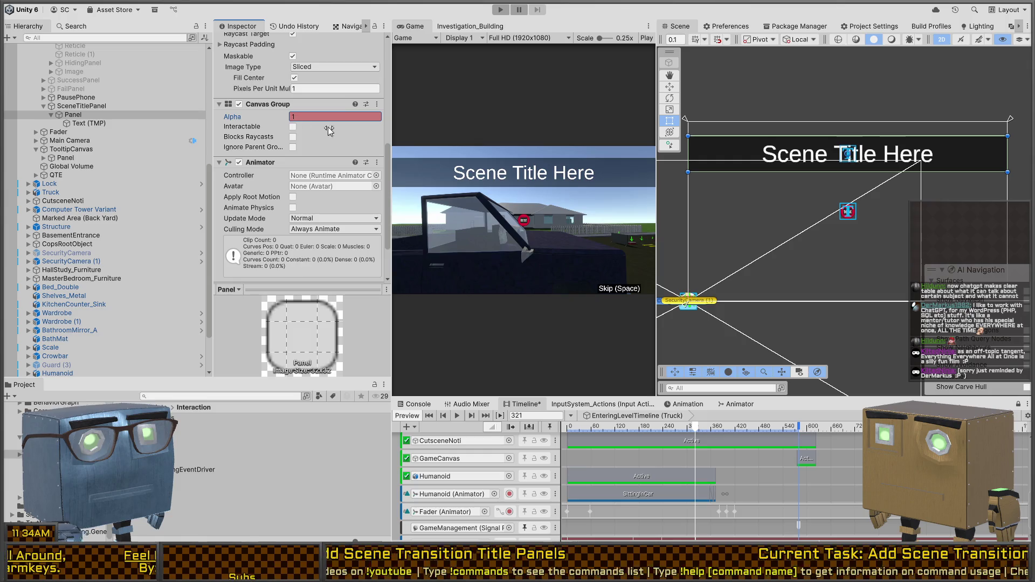
drag(697, 429, 720, 430)
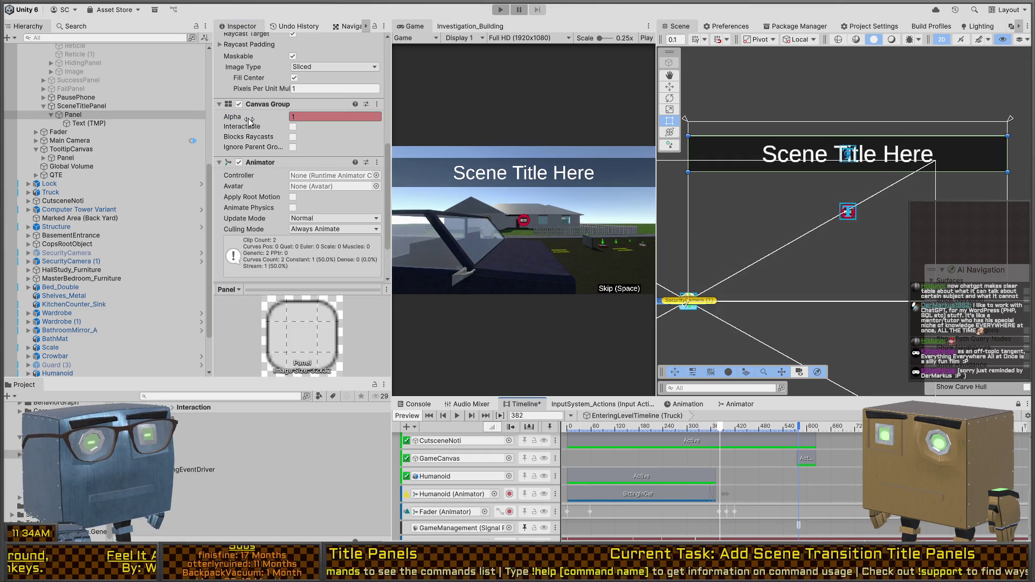
drag(251, 118, 228, 117)
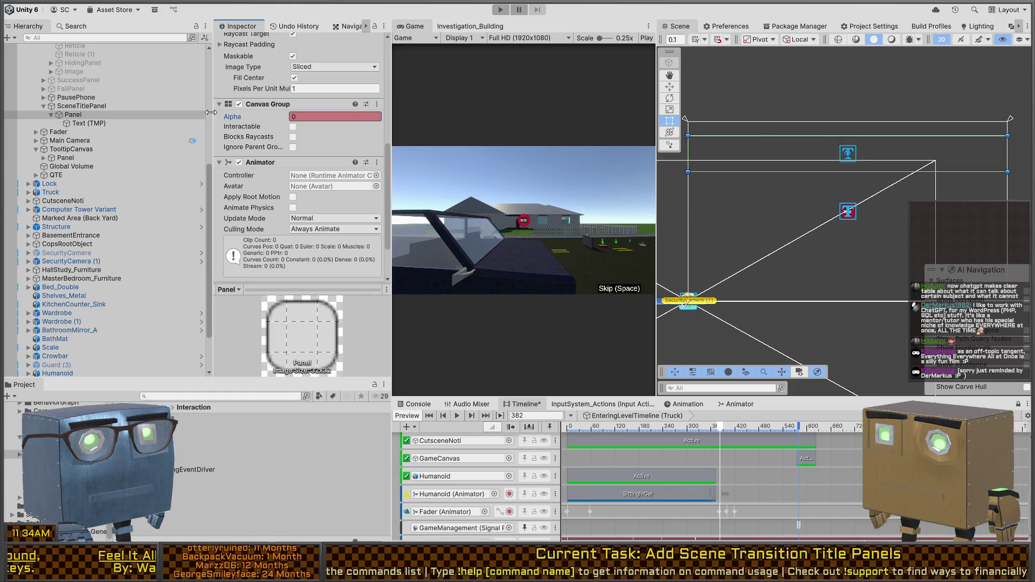
click(429, 416)
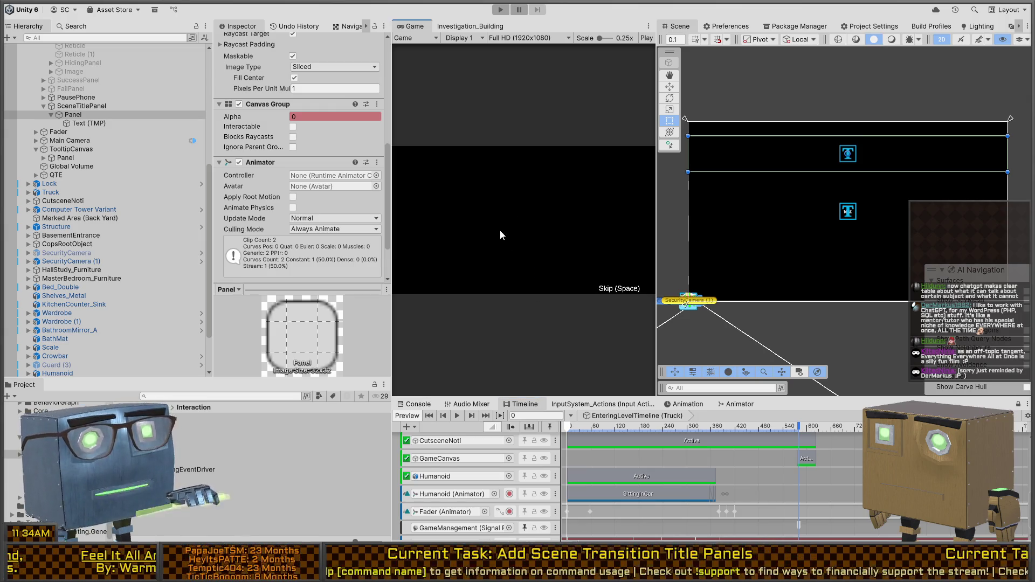
key(ctrl+p)
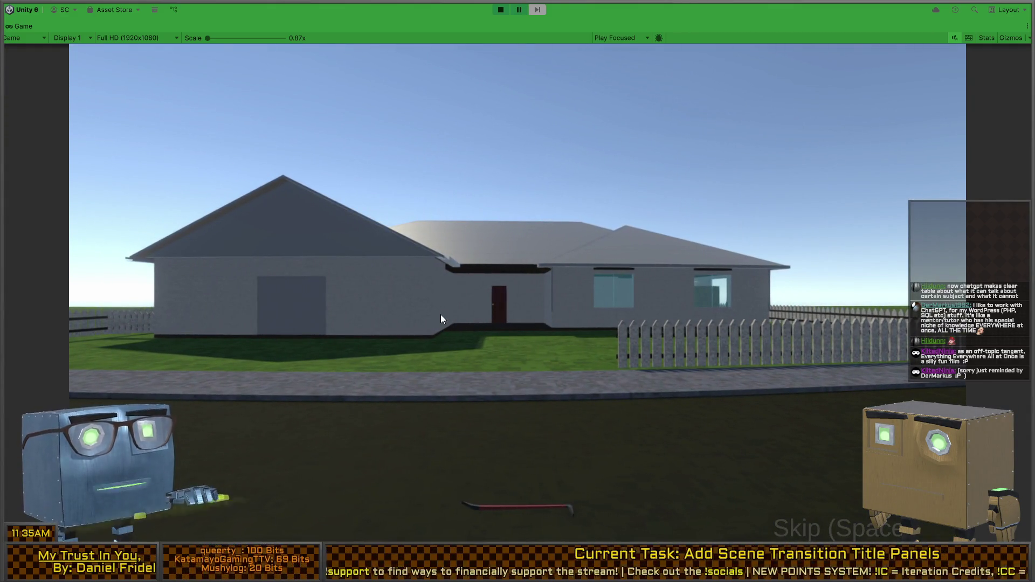
key(ctrl+p)
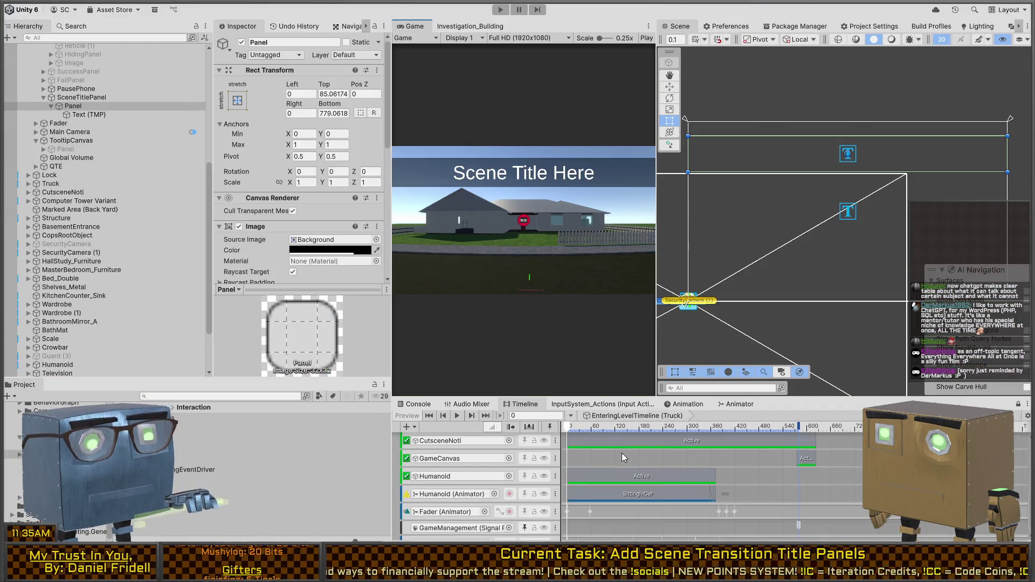
Step: Scrub the cutscene back to frame 205 and open the Panel's recorded alpha clip
click(720, 429)
drag(713, 429, 648, 429)
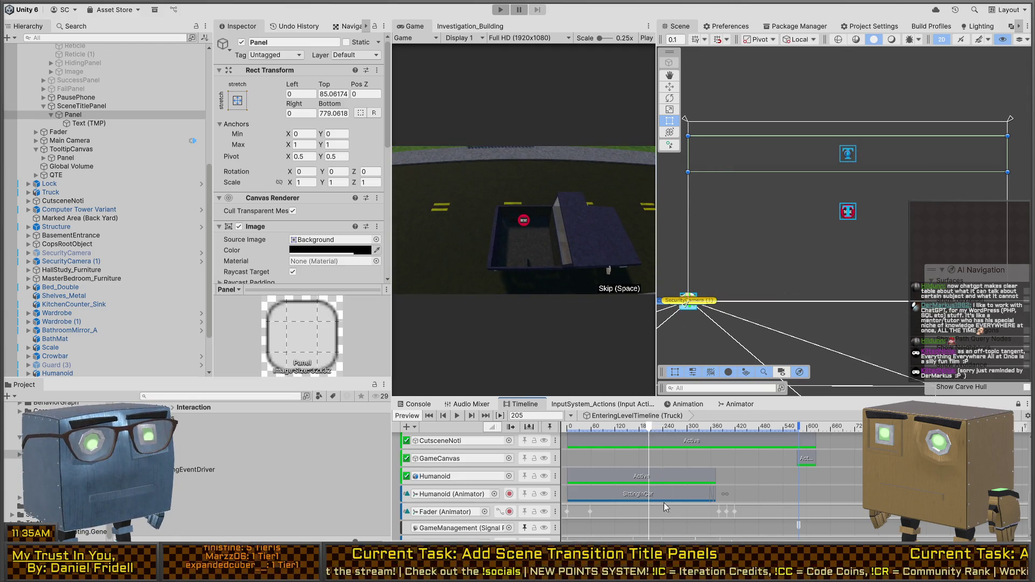
scroll(664, 502, down, 1)
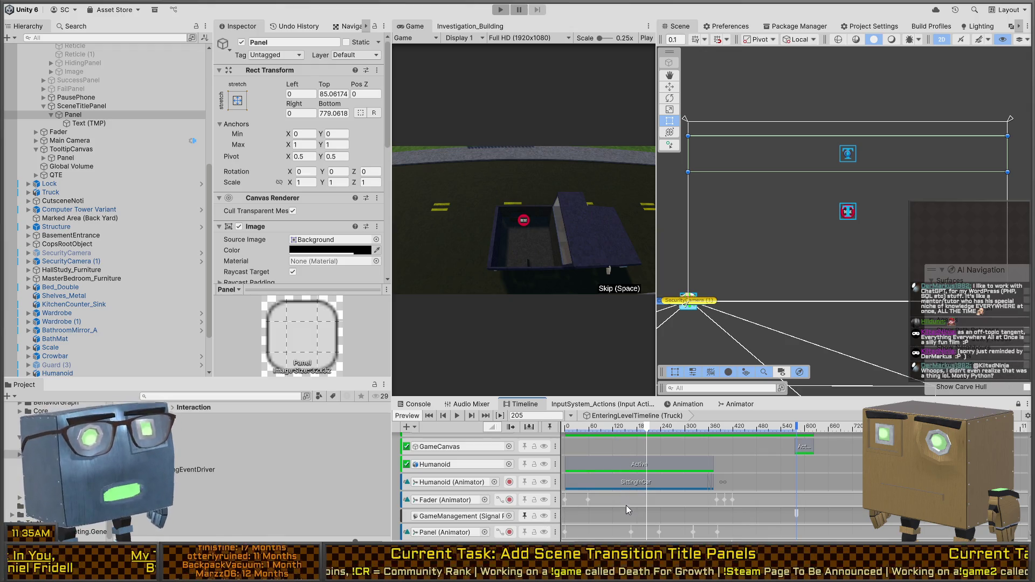
double_click(607, 438)
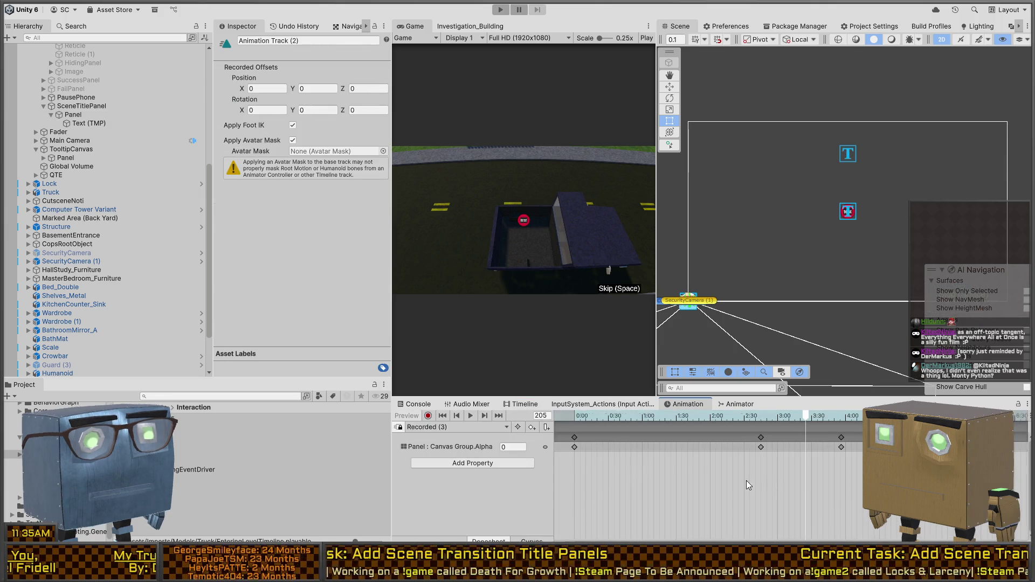
Step: Select the last pair of alpha keyframes and drag them earlier to about 4:20
scroll(738, 463, right, 3)
click(830, 437)
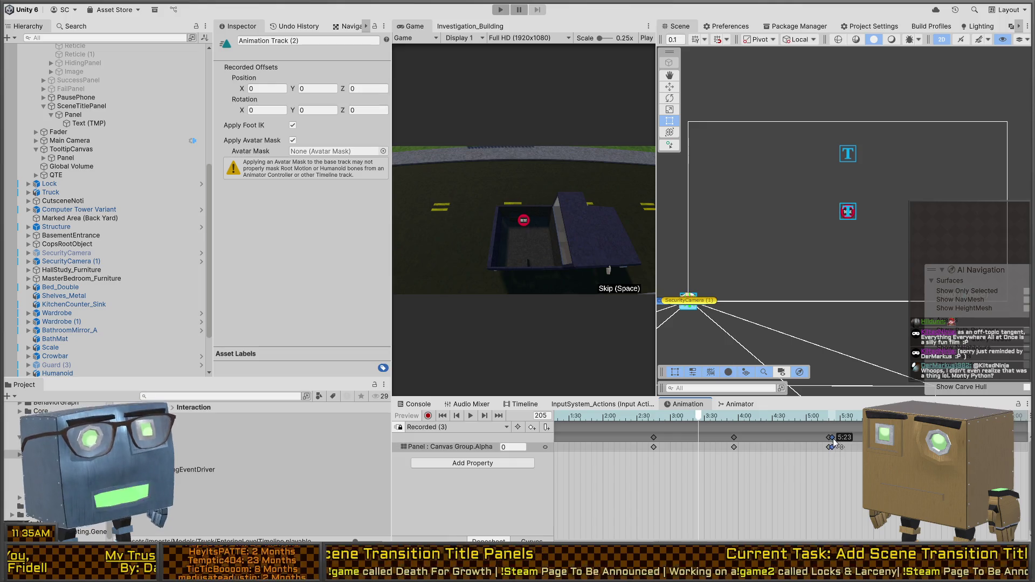
click(824, 416)
mouse_move(827, 416)
mouse_down()
mouse_move(845, 431)
mouse_move(607, 434)
mouse_move(791, 429)
mouse_move(692, 441)
mouse_up()
mouse_move(760, 439)
mouse_down()
mouse_move(670, 415)
mouse_move(871, 421)
mouse_move(656, 431)
mouse_up()
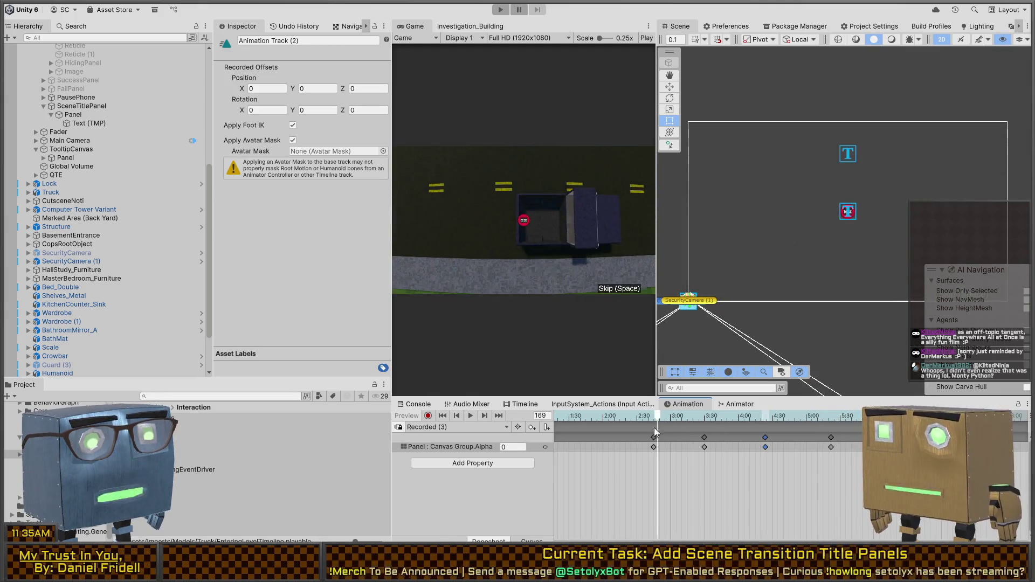
Step: Play-test the title fade in a maximized Game view, then restore the editor layout
key(shift+space)
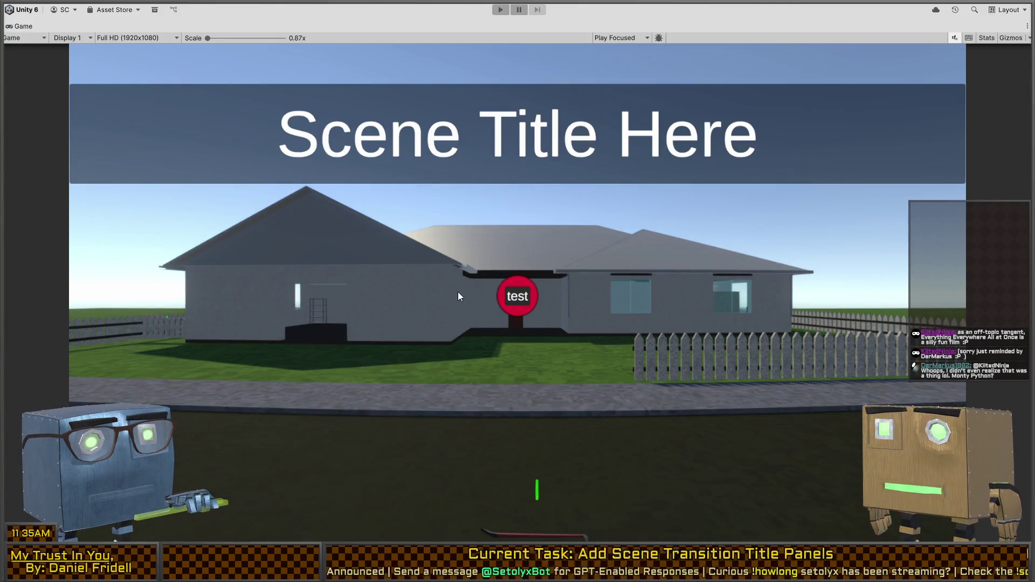
key(ctrl+p)
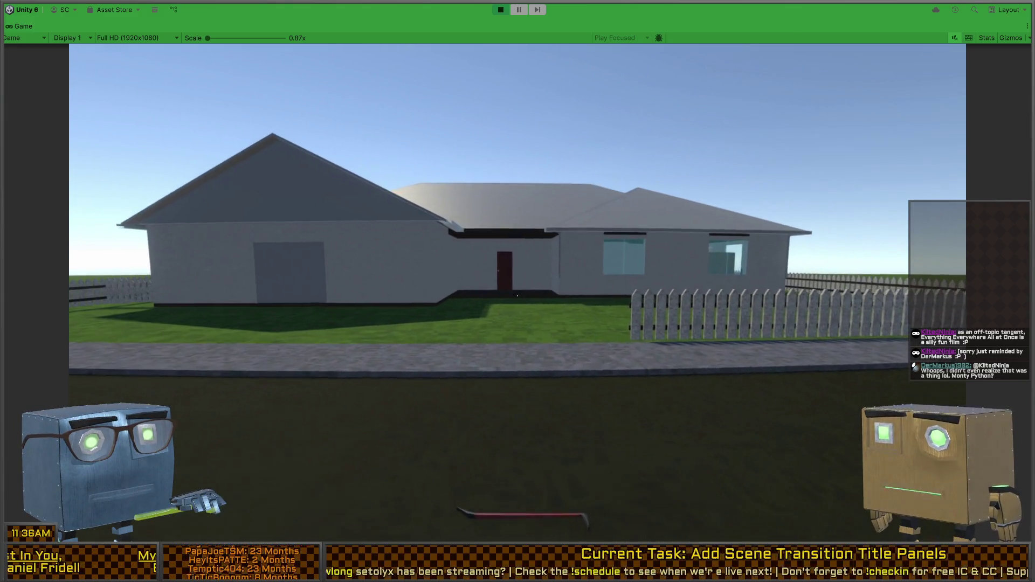
key(shift+space)
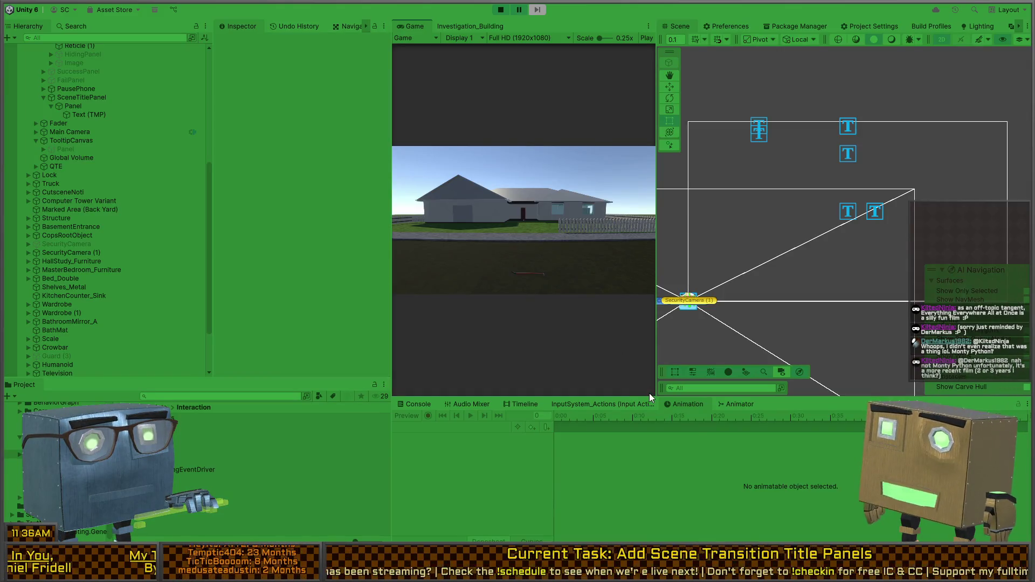
Step: Bring the cutscene Timeline back into view and scrub to frame 453
click(626, 404)
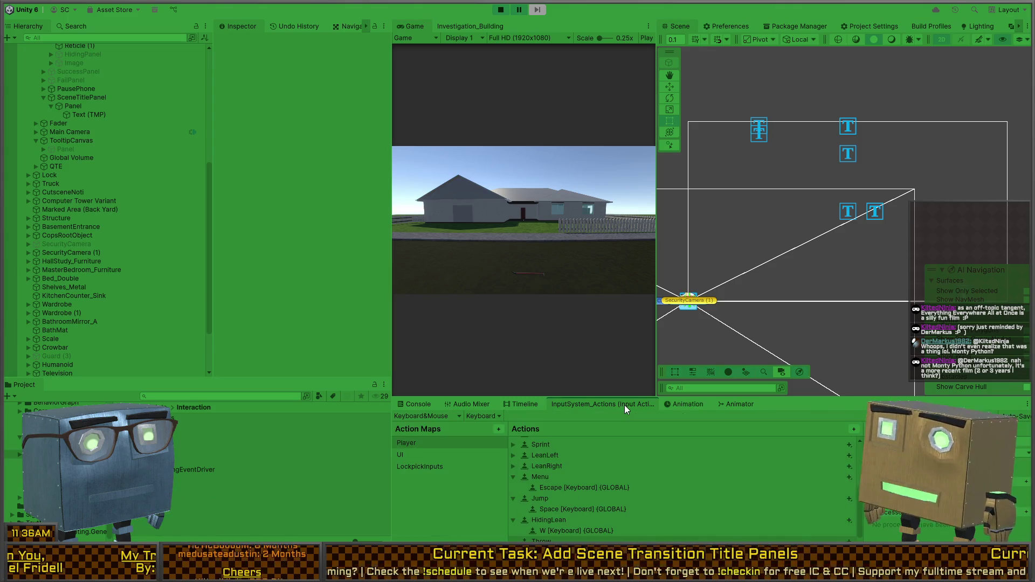
click(528, 405)
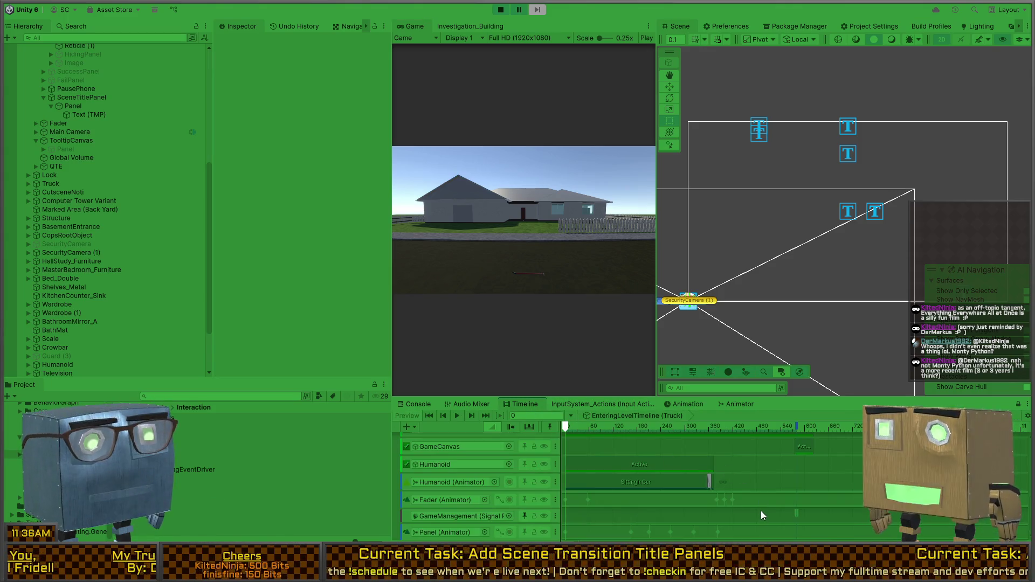
mouse_move(722, 497)
mouse_down()
mouse_move(712, 481)
mouse_move(758, 570)
mouse_up()
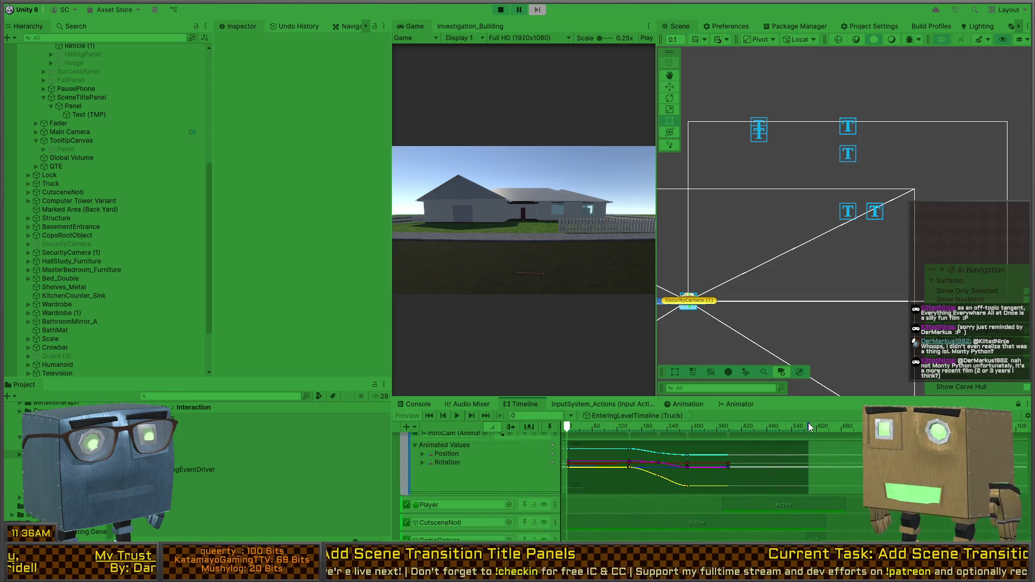
click(869, 426)
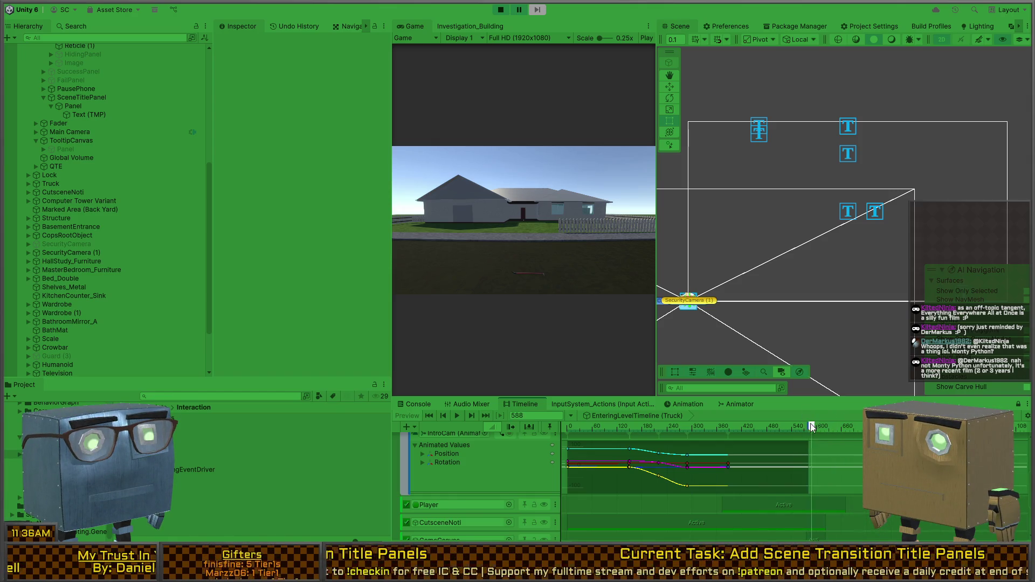
drag(810, 423, 755, 431)
Step: Stop Play mode and extend the timeline's duration from frame 590 to 675
key(ctrl+p)
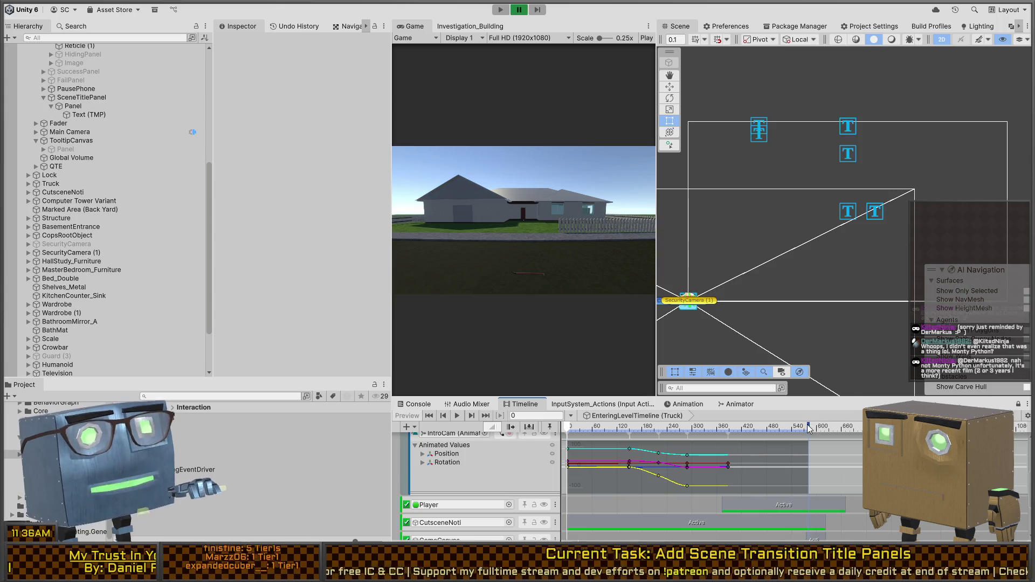
drag(823, 429, 844, 428)
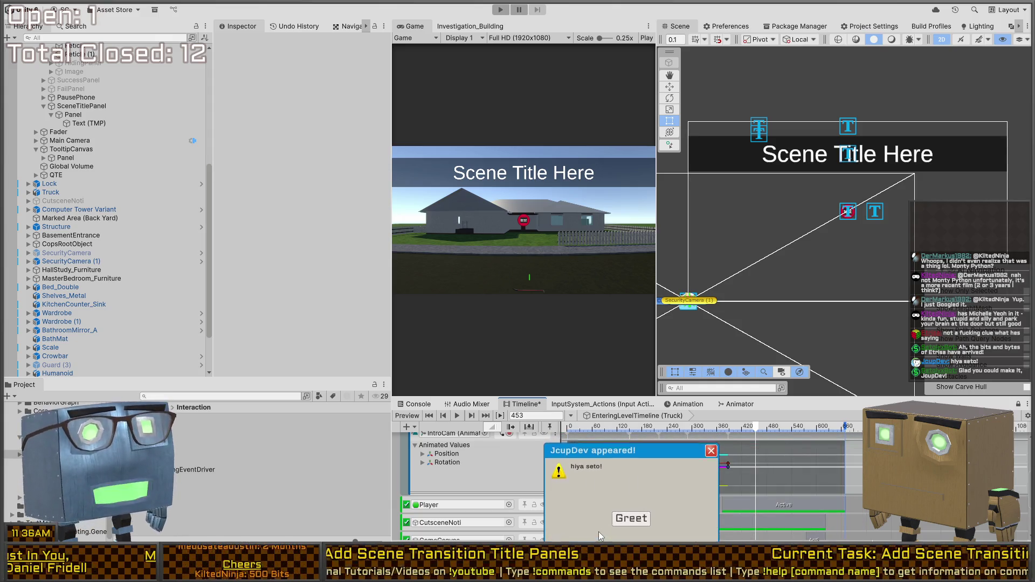
click(622, 517)
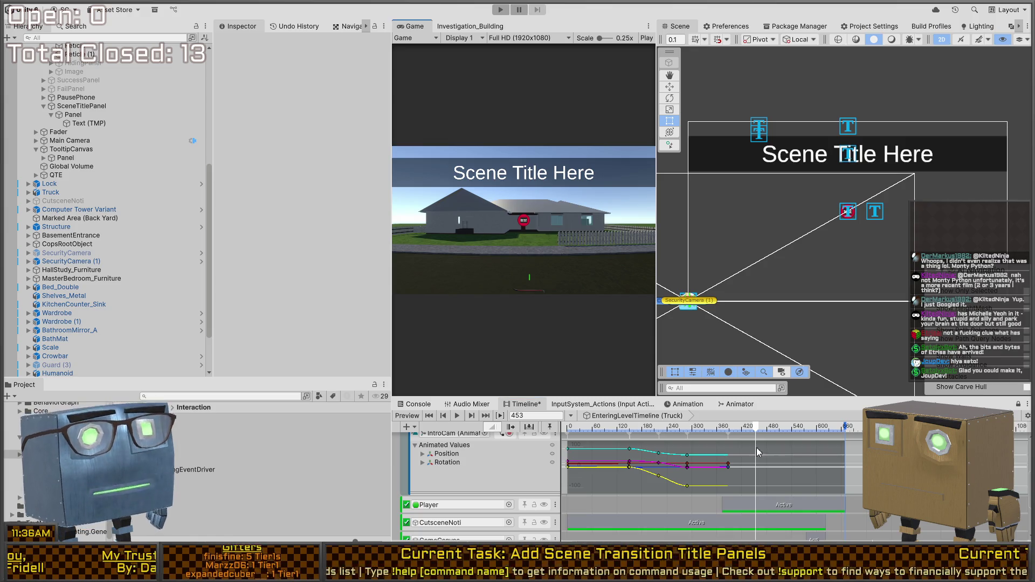
scroll(764, 447, down, 5)
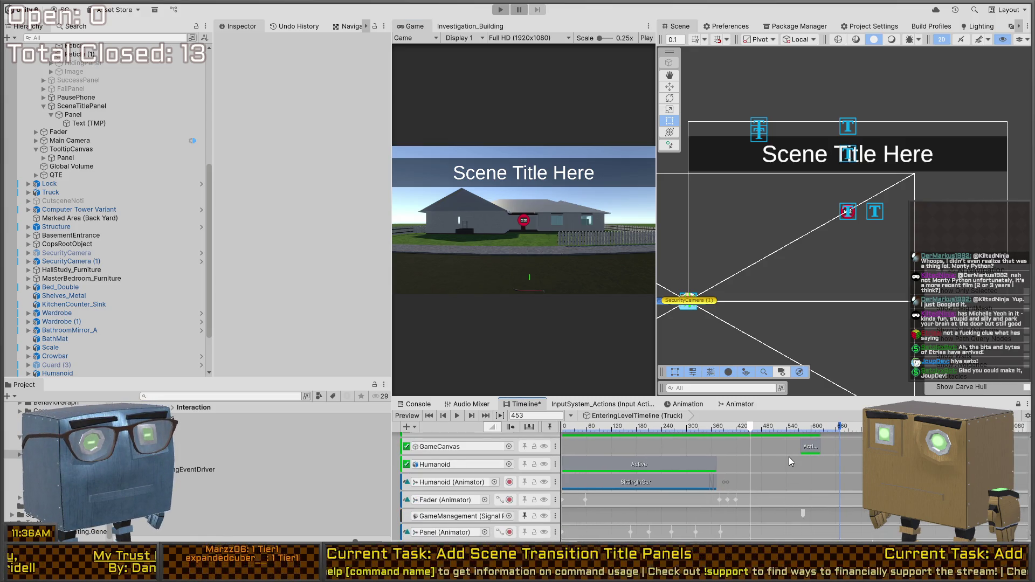
Step: Move the GameManagement LockCursor signal emitter earlier, to frame 430 (7.17 s)
scroll(776, 463, left, 1)
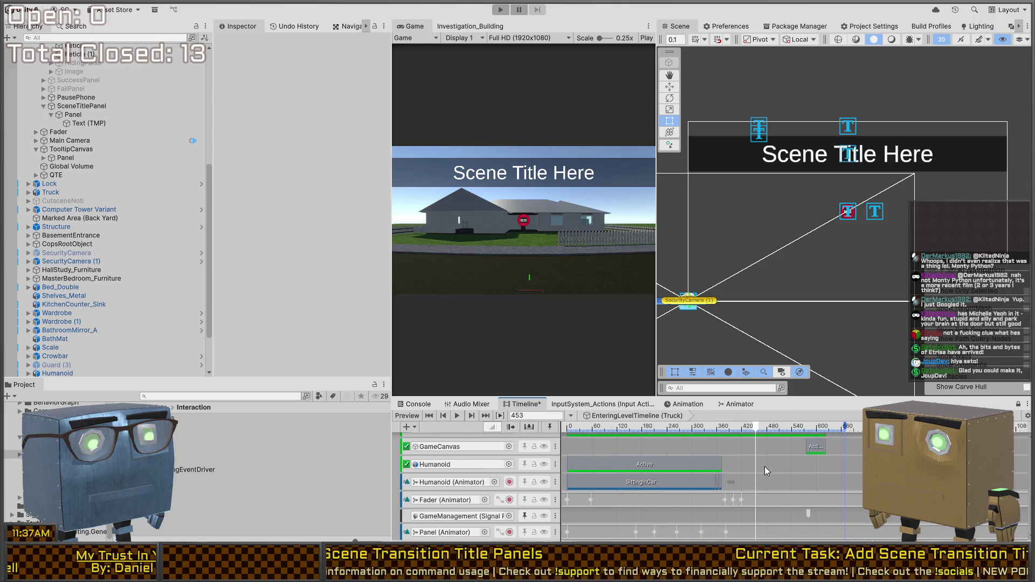
mouse_move(756, 427)
mouse_down()
mouse_move(673, 429)
mouse_move(761, 427)
mouse_up()
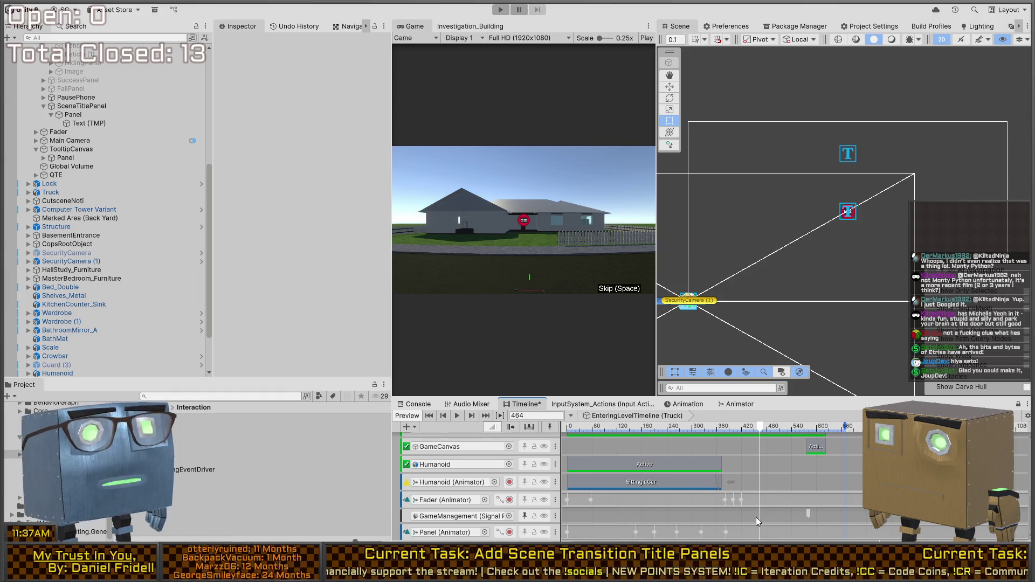
drag(808, 513, 745, 512)
mouse_move(758, 427)
mouse_down()
mouse_move(677, 431)
mouse_move(748, 430)
mouse_move(735, 427)
mouse_up()
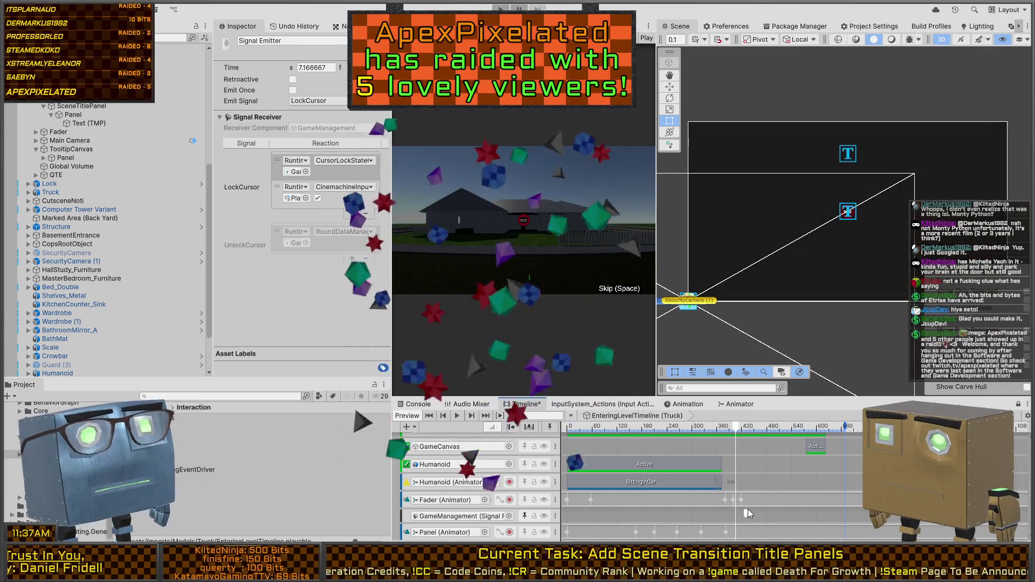
Step: Shift the LockCursor signal emitter to 6.75 s (frame 405) and scrub through the house shot
click(747, 509)
drag(747, 512, 736, 515)
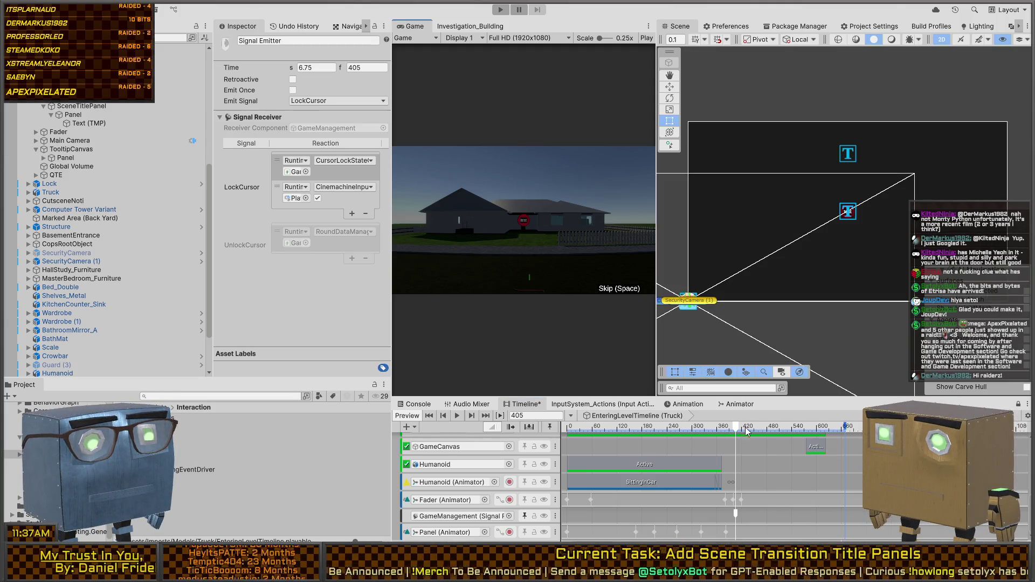
drag(736, 429, 621, 419)
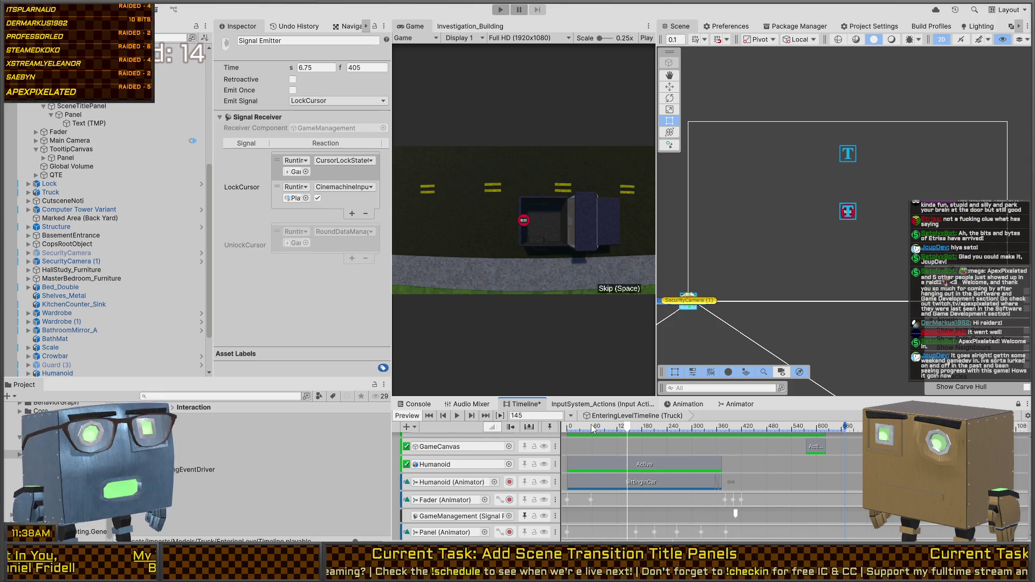
drag(704, 427, 755, 425)
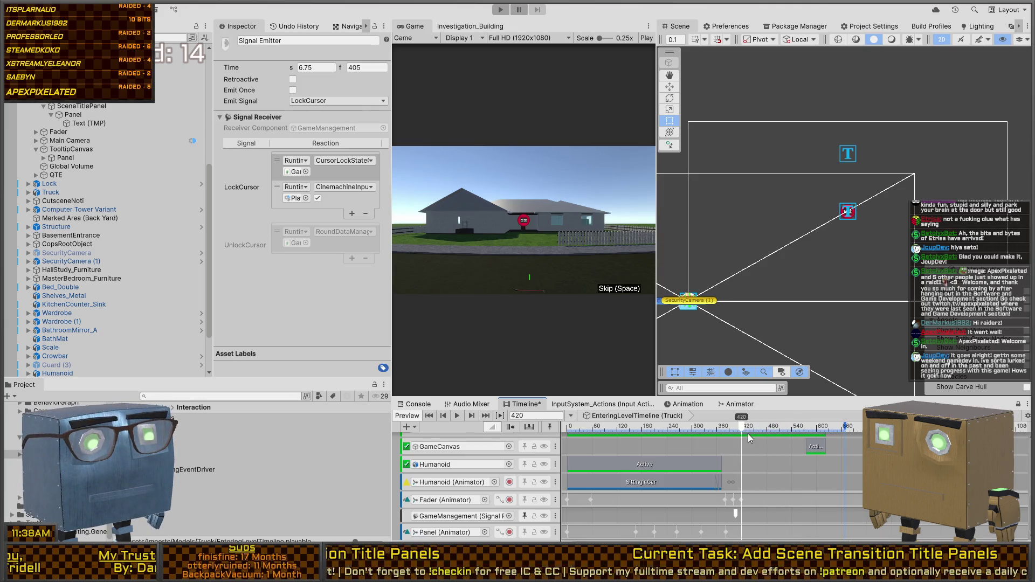
mouse_move(748, 426)
mouse_down()
mouse_move(592, 432)
mouse_move(761, 428)
mouse_move(555, 425)
mouse_move(768, 427)
mouse_up()
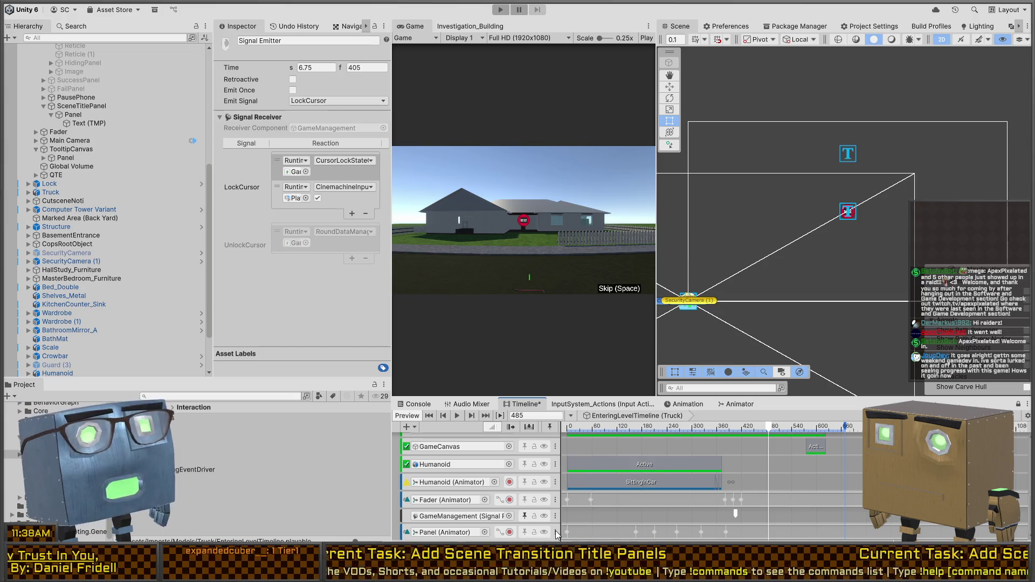
Step: Preview the Panel clip's alpha fading in and out, then start Play mode to test it
double_click(607, 440)
click(622, 416)
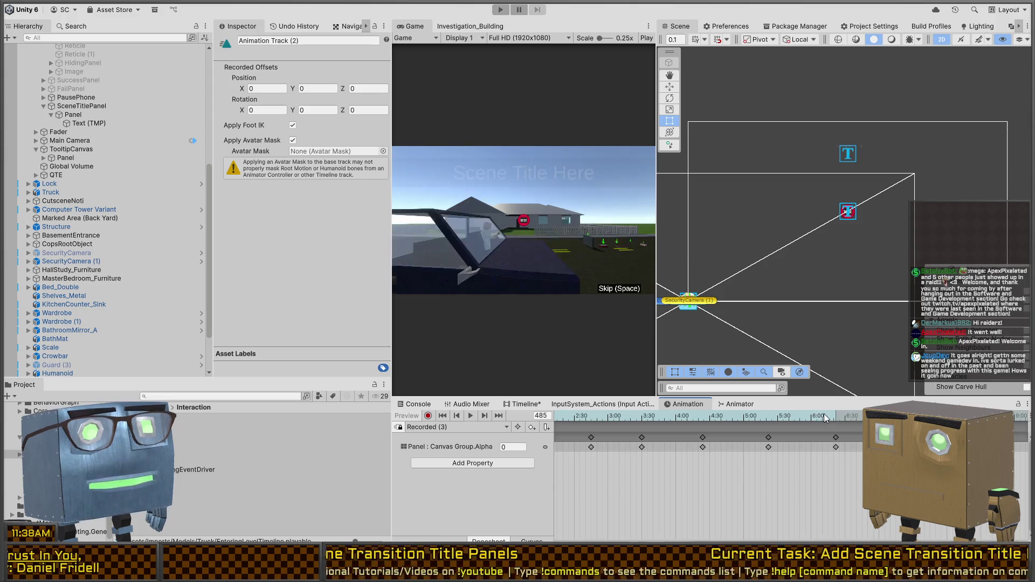
mouse_move(670, 418)
mouse_down()
mouse_move(857, 421)
mouse_move(762, 451)
mouse_move(848, 436)
mouse_move(803, 415)
mouse_move(611, 416)
mouse_move(953, 415)
mouse_up()
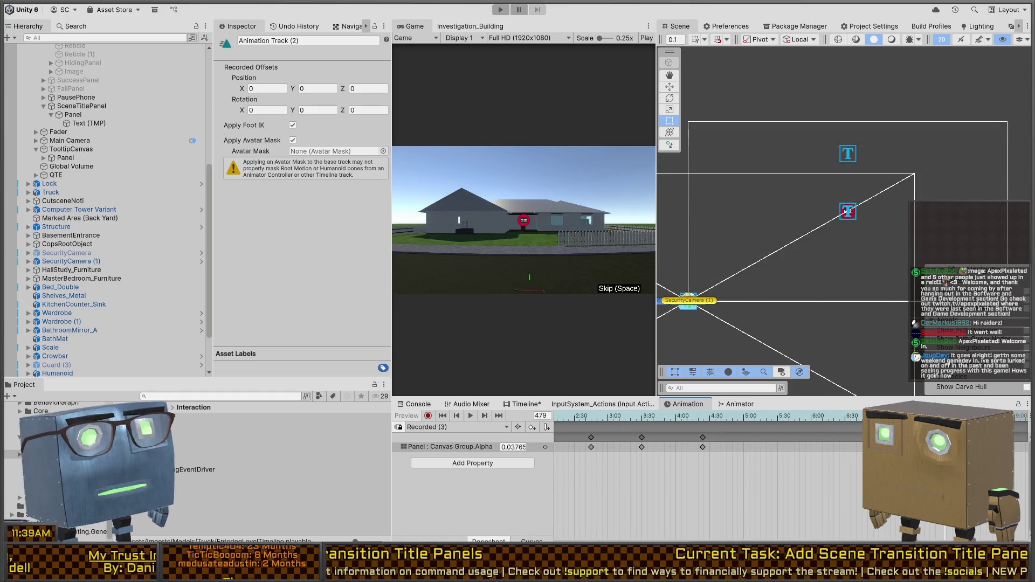
drag(945, 415, 841, 417)
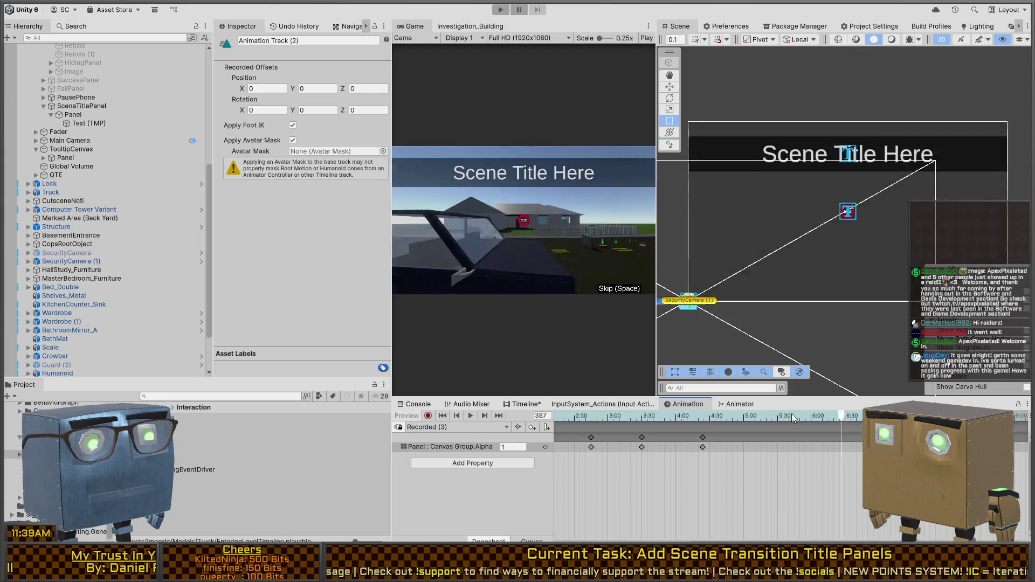
click(470, 416)
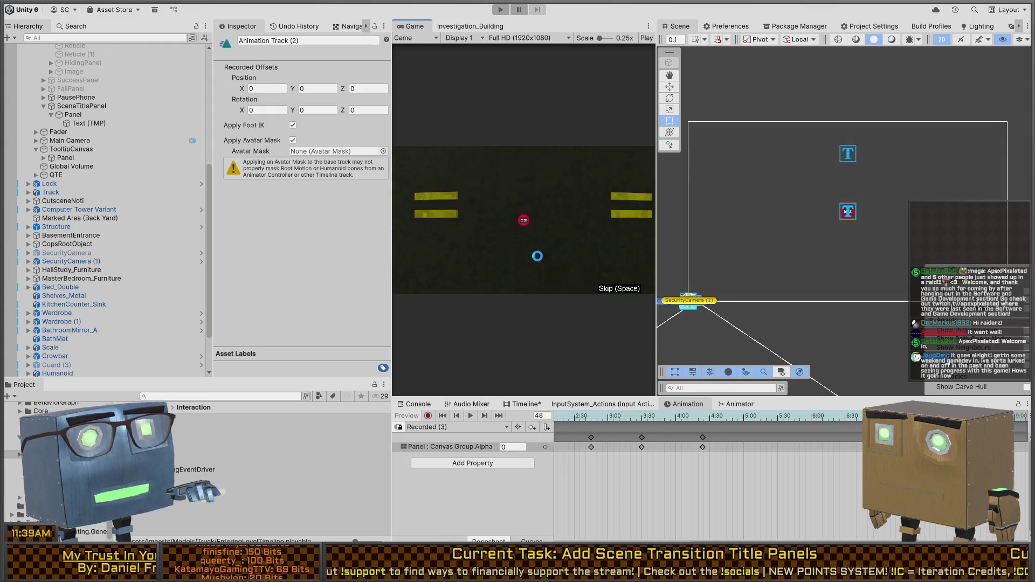
key(ctrl+p)
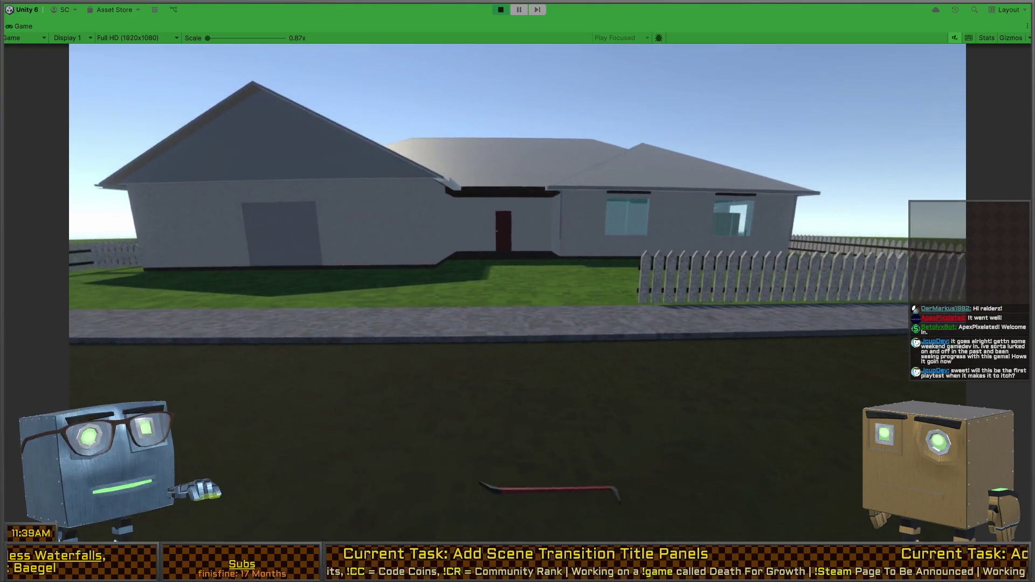
Step: Stop Play mode and pan the Scene view toward the title panel
key(ctrl+p)
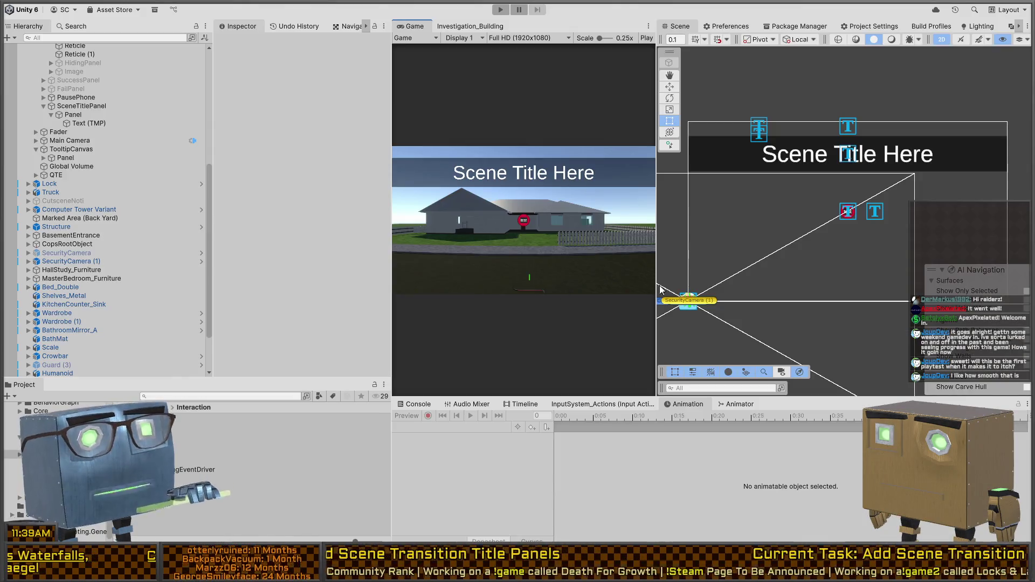
mouse_move(770, 255)
mouse_down()
mouse_move(814, 270)
mouse_move(866, 252)
mouse_up()
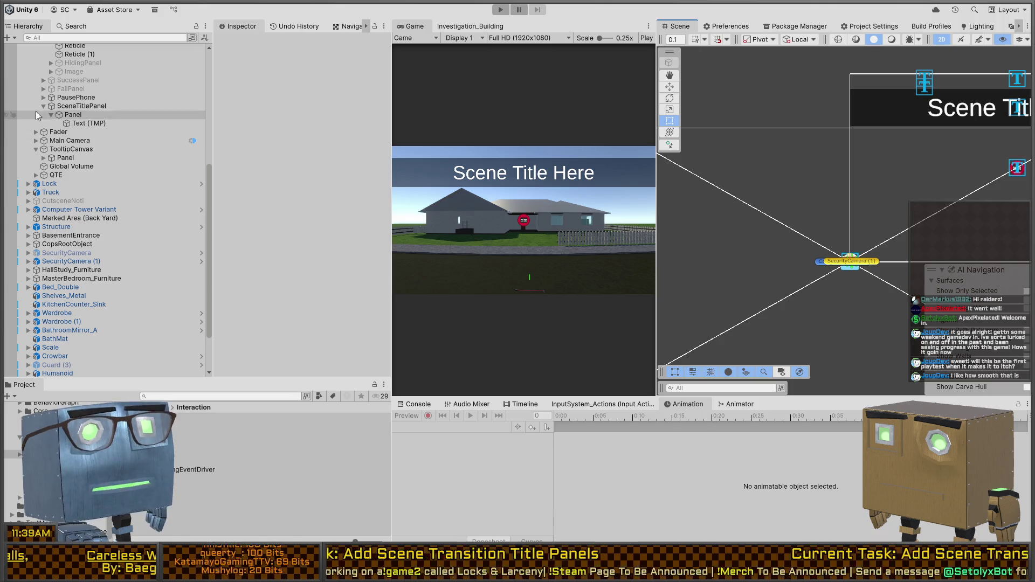
Step: Browse SceneTitlePanel, its Panel and GameSceneCriticalAssets in the Hierarchy, then return to EnteringLevelTimeline
click(61, 106)
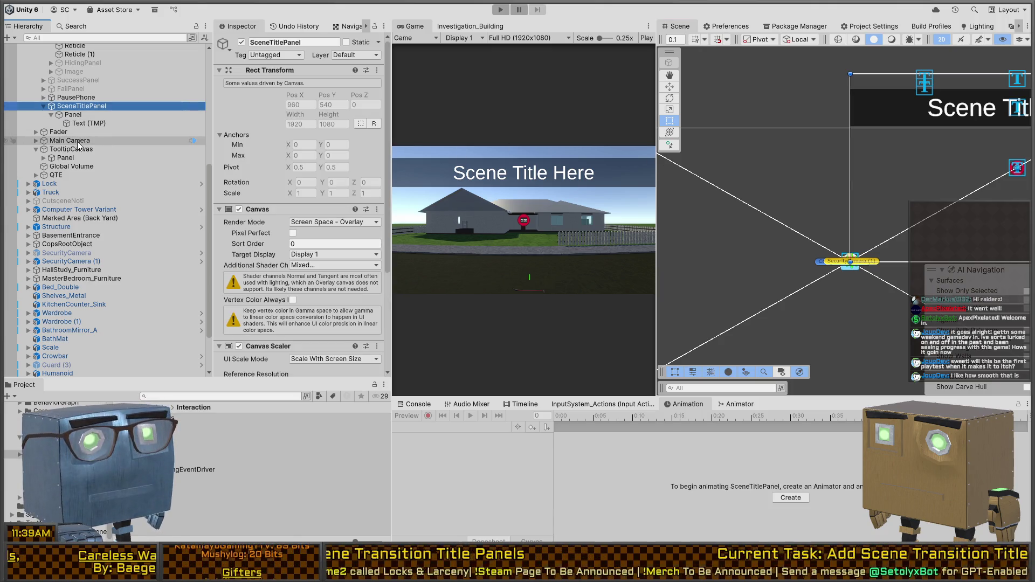
click(78, 148)
click(65, 140)
click(69, 108)
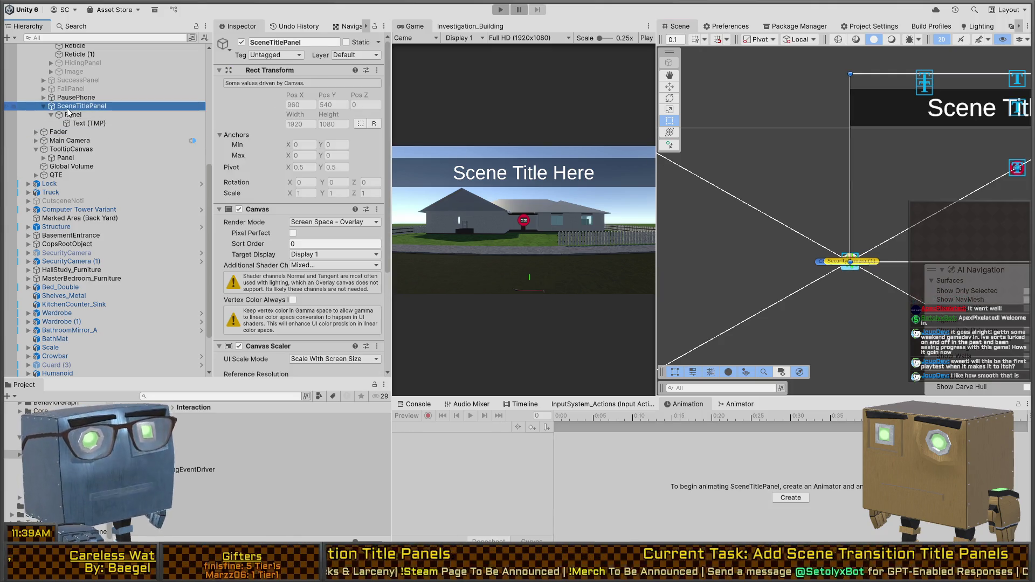
scroll(76, 103, up, 7)
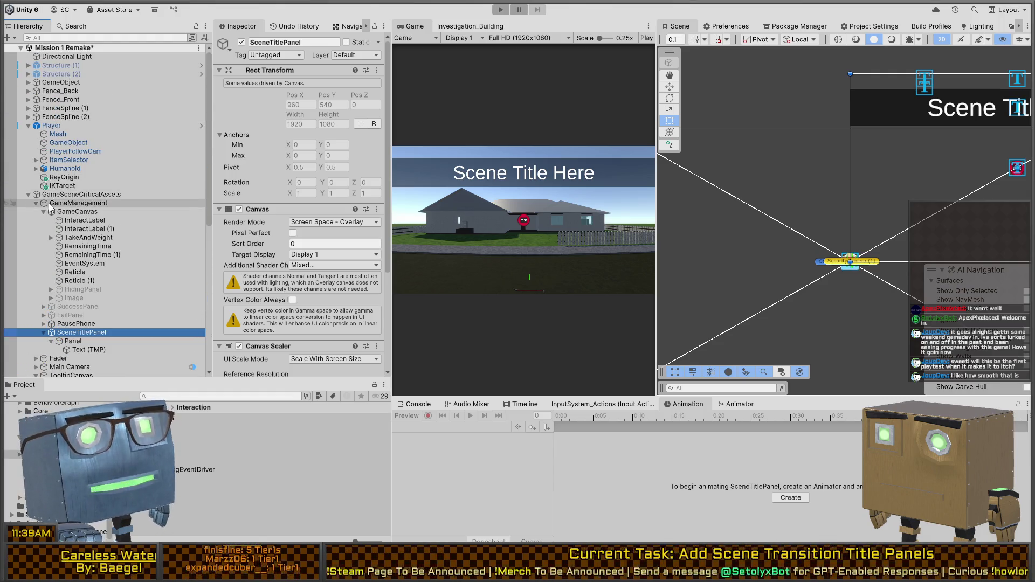
click(65, 195)
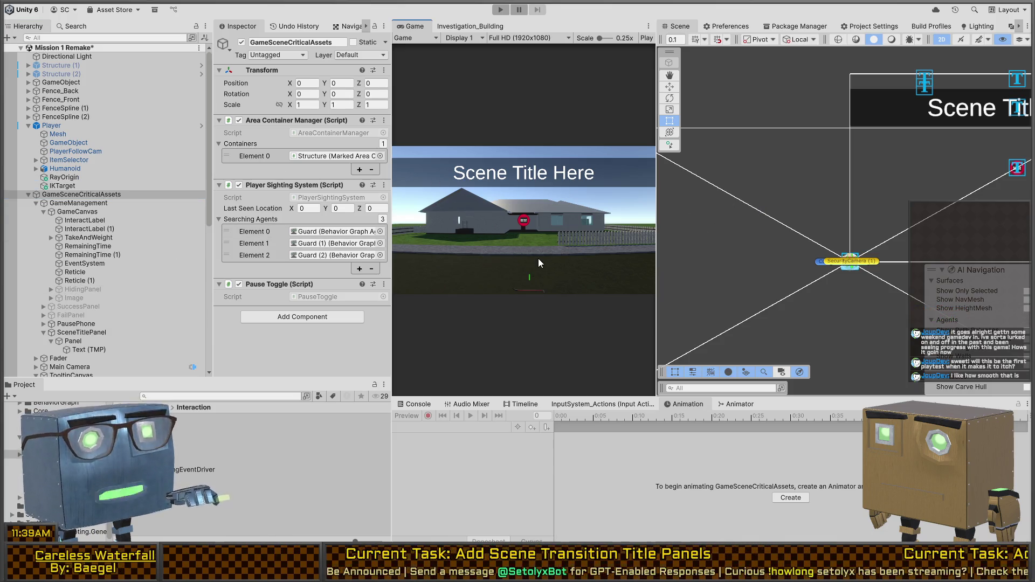
scroll(54, 237, down, 3)
click(77, 245)
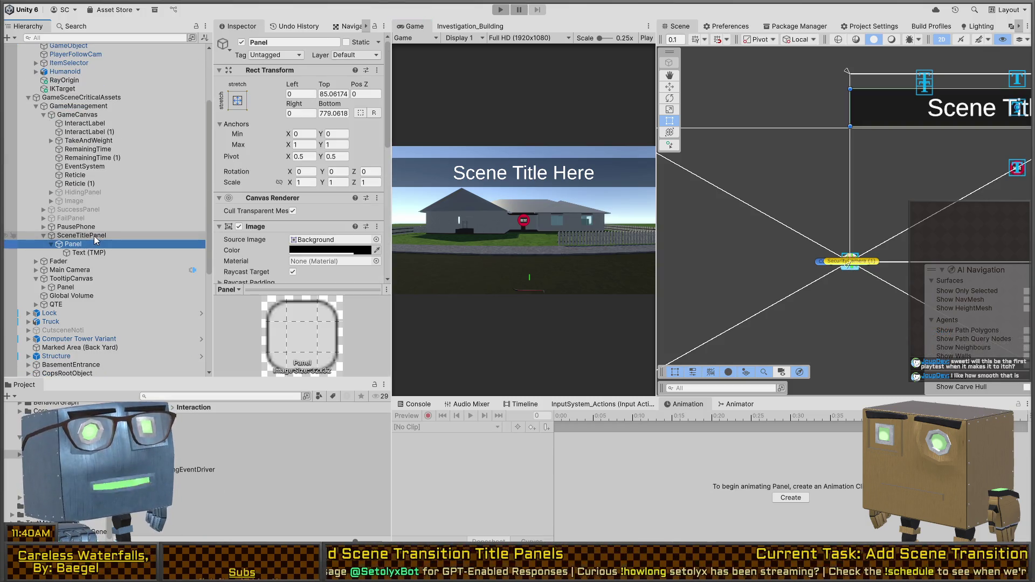
click(95, 235)
scroll(96, 251, down, 2)
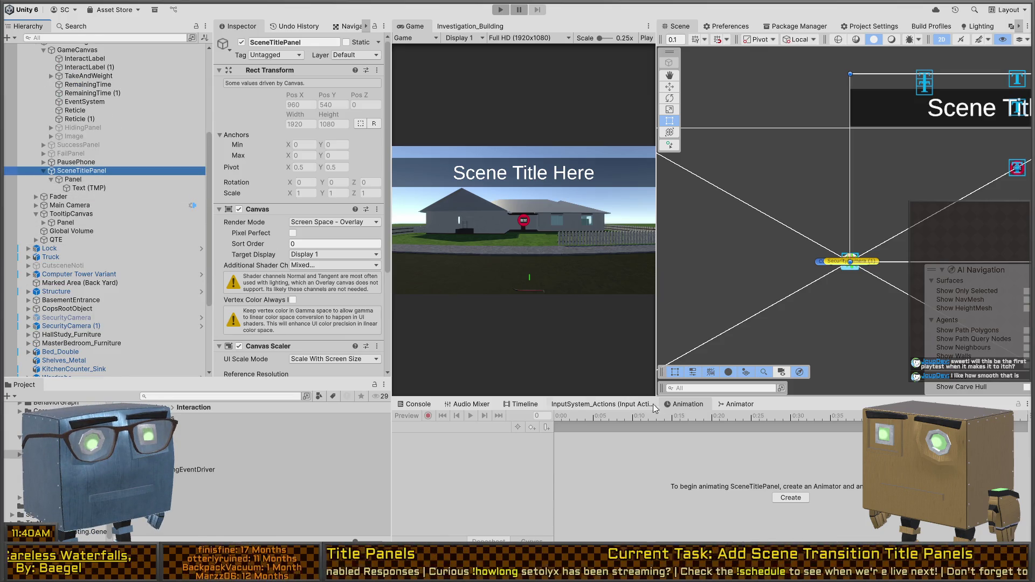
click(626, 405)
click(523, 405)
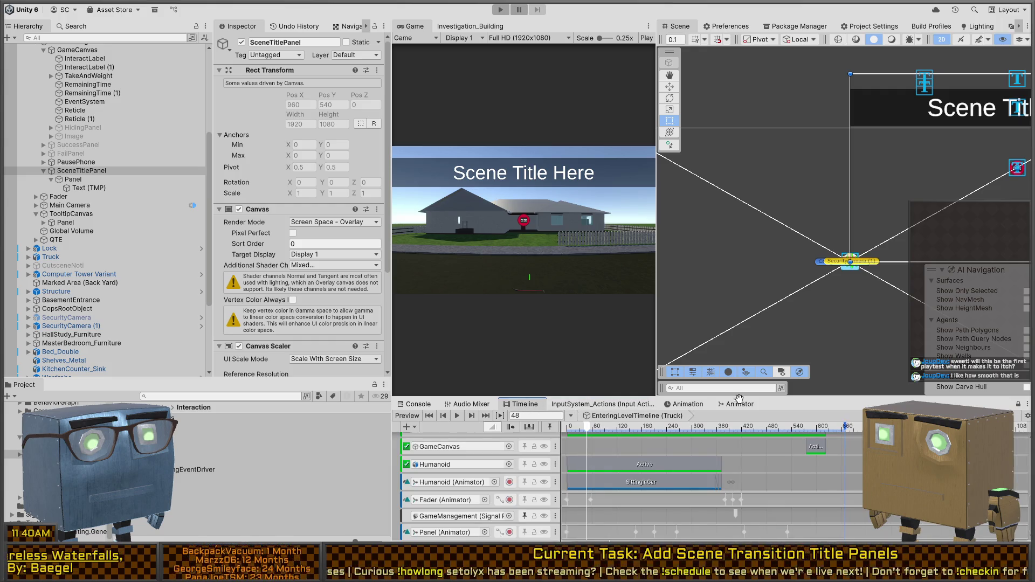
Step: Preview the cutscene at frame 127 and shorten the CutsceneNoti and Player activation clips
mouse_move(798, 428)
mouse_down()
mouse_move(815, 429)
mouse_move(619, 431)
mouse_move(817, 419)
mouse_move(656, 402)
mouse_move(835, 405)
mouse_move(699, 406)
mouse_move(733, 403)
mouse_up()
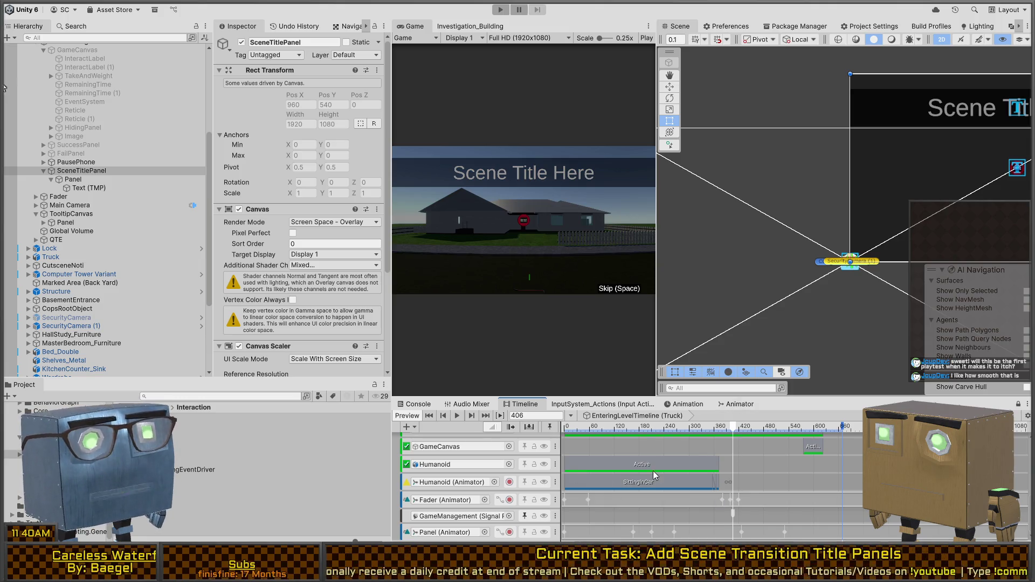
drag(736, 445, 734, 503)
scroll(769, 477, up, 3)
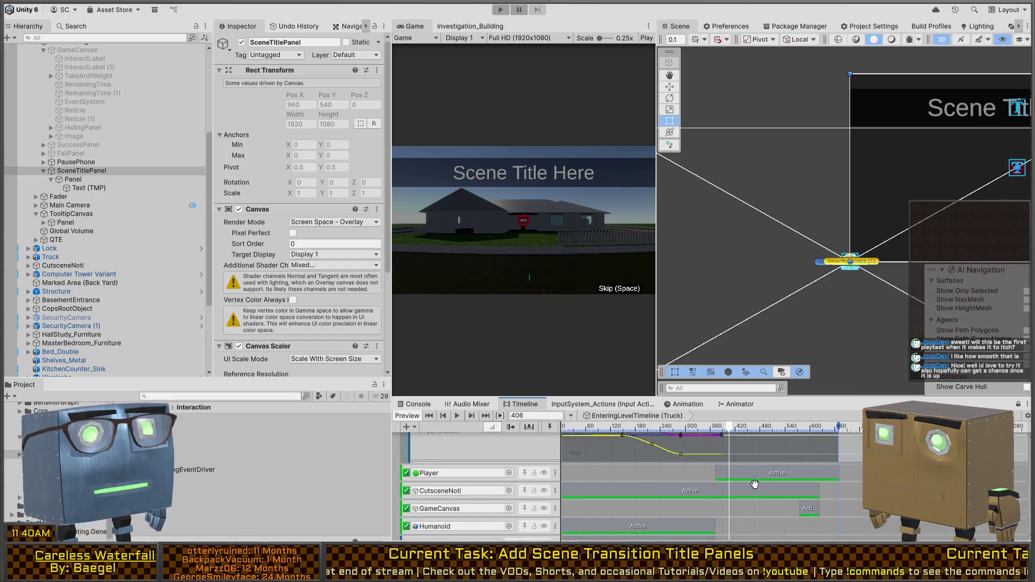
scroll(769, 477, up, 3)
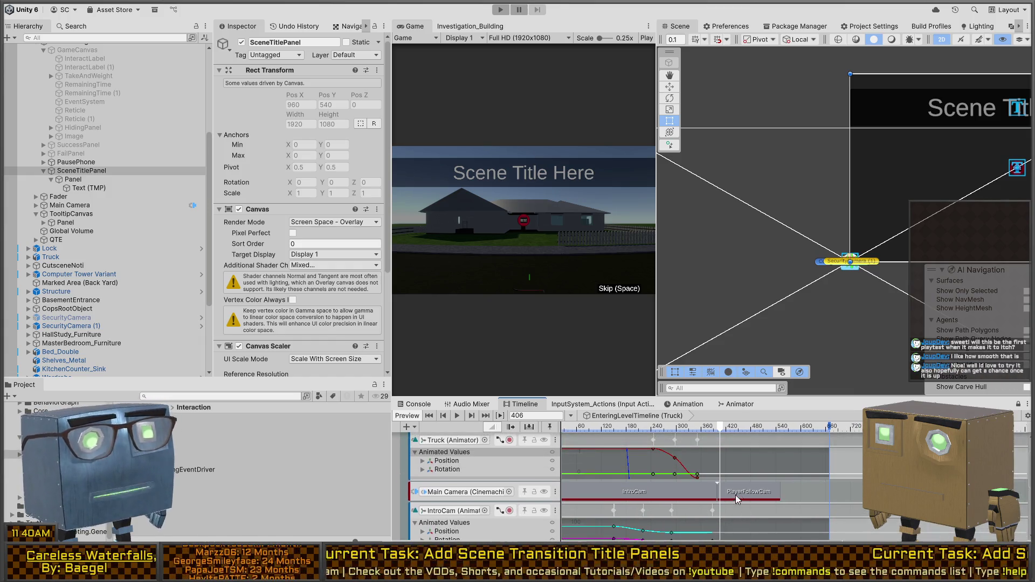
scroll(766, 441, down, 3)
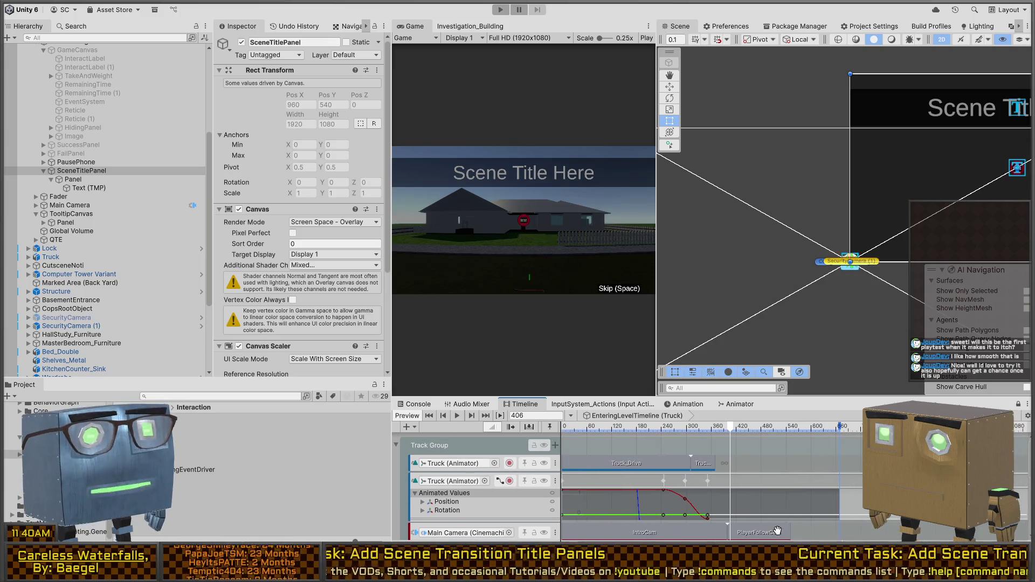
scroll(787, 458, down, 4)
scroll(787, 444, up, 2)
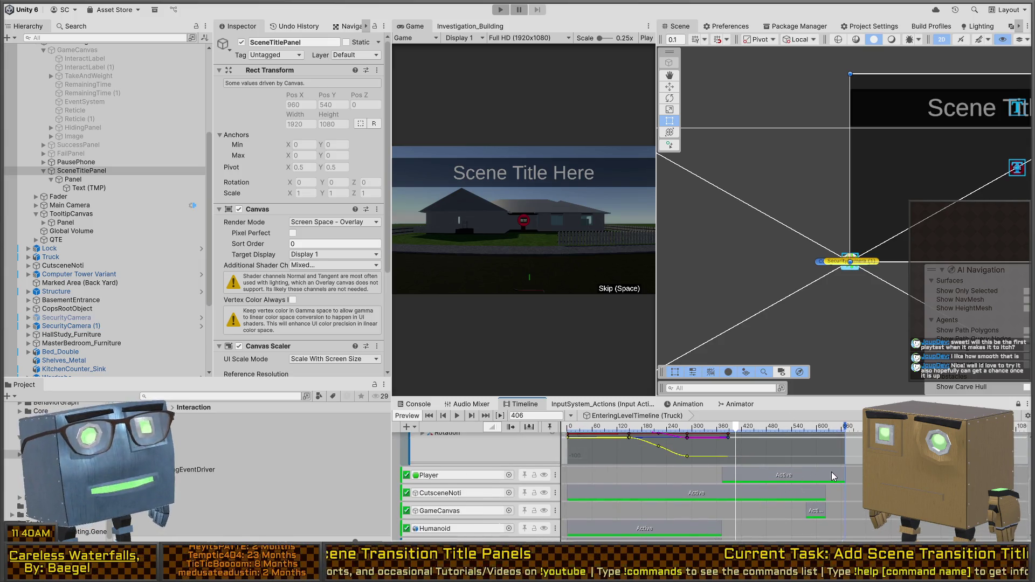
drag(831, 471, 734, 469)
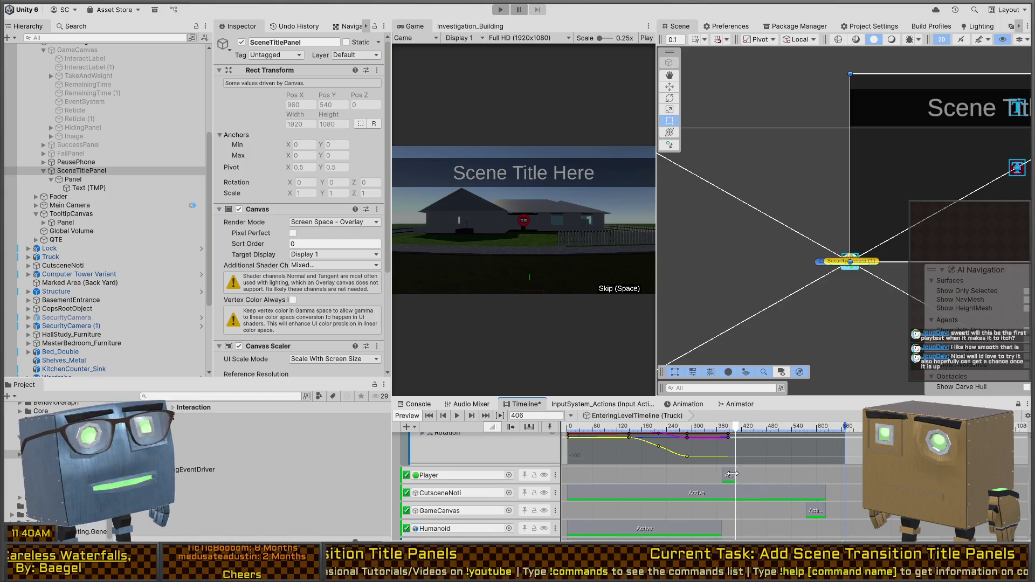
drag(824, 492, 739, 490)
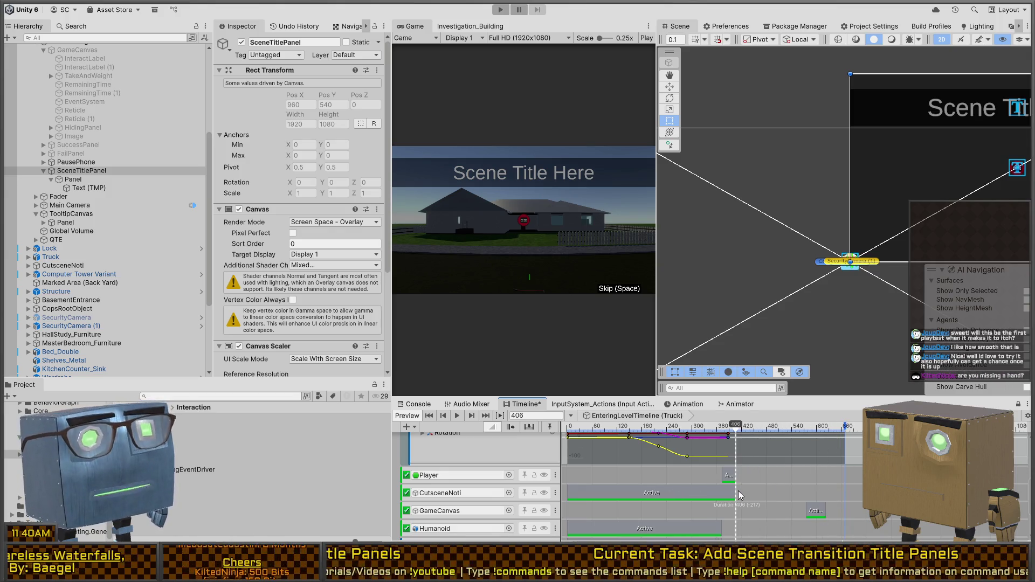
Step: Move the GameCanvas activation clip to start at frame 356
click(816, 510)
drag(817, 510, 725, 513)
scroll(755, 485, down, 2)
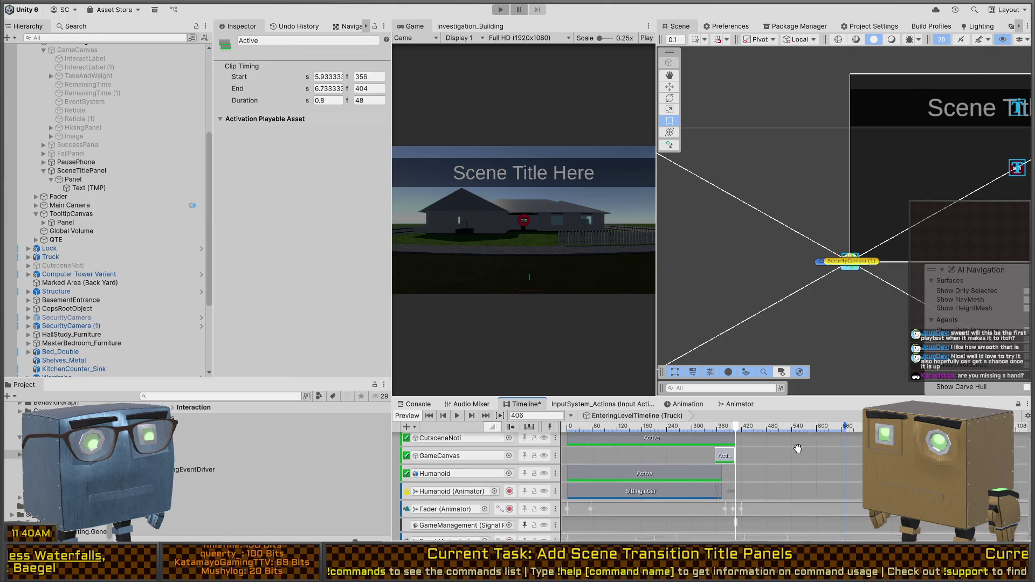
Step: Extend the GameCanvas and Player activation clips, with Player ending at frame 783
mouse_move(737, 428)
mouse_down()
mouse_move(726, 425)
mouse_move(735, 427)
mouse_up()
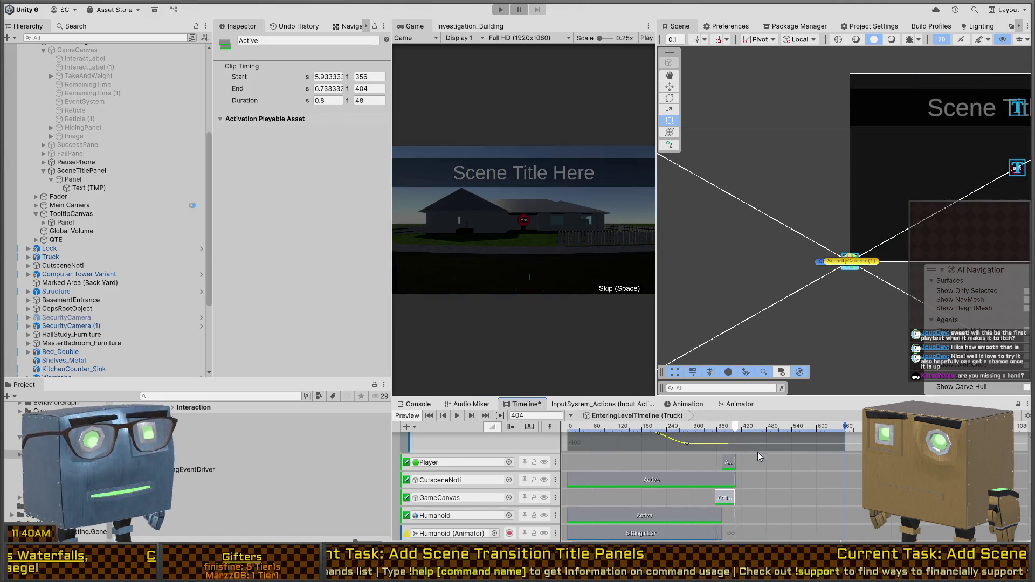
drag(733, 494, 755, 494)
mouse_move(723, 461)
mouse_down()
mouse_move(755, 461)
mouse_move(754, 429)
mouse_move(909, 429)
mouse_up()
click(717, 428)
drag(756, 498, 862, 498)
drag(756, 462, 862, 463)
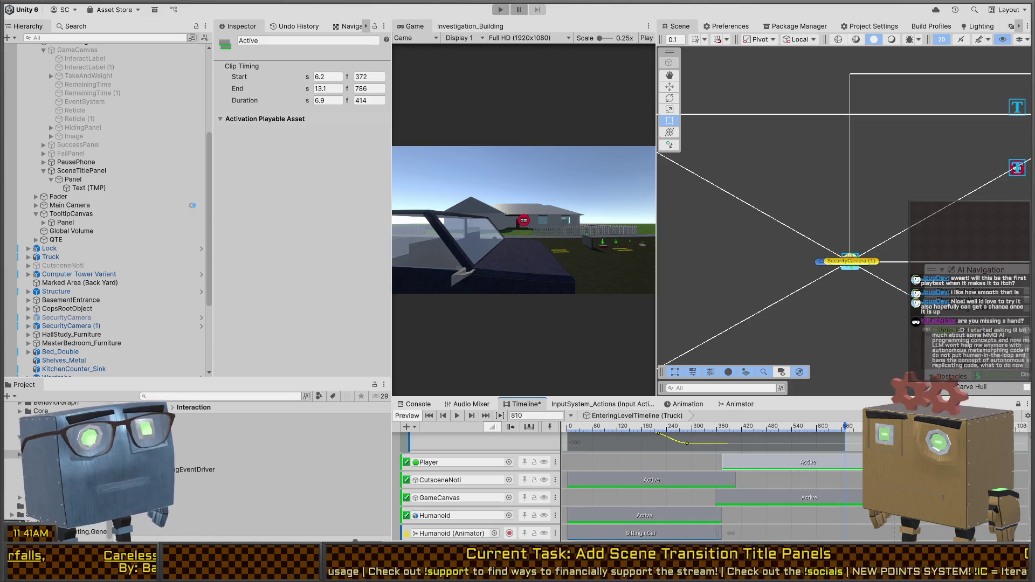
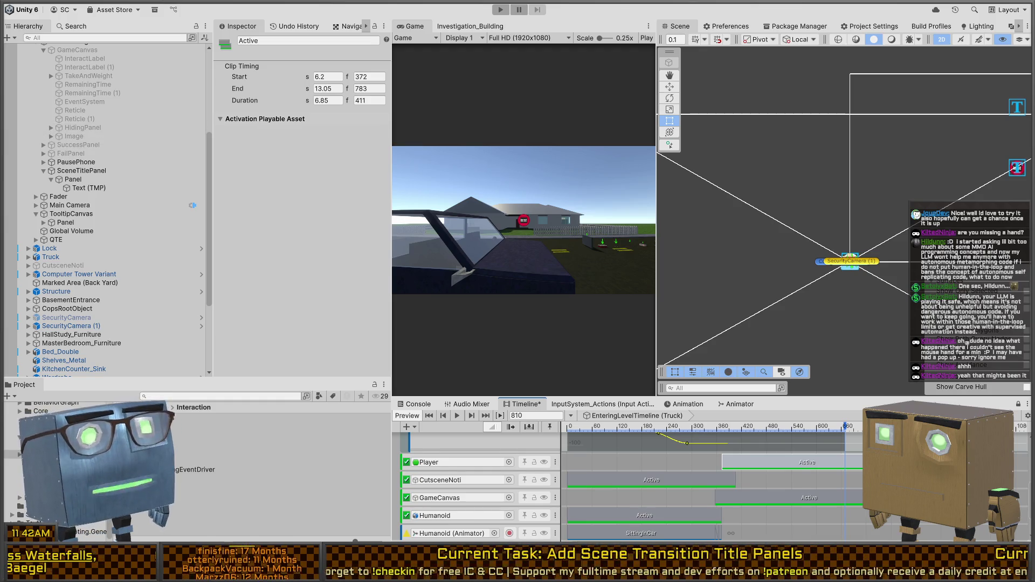
Step: Scrub the intro timeline back to about frame 468 to show the Scene Title Here banner, then enter Play mode
scroll(701, 485, down, 2)
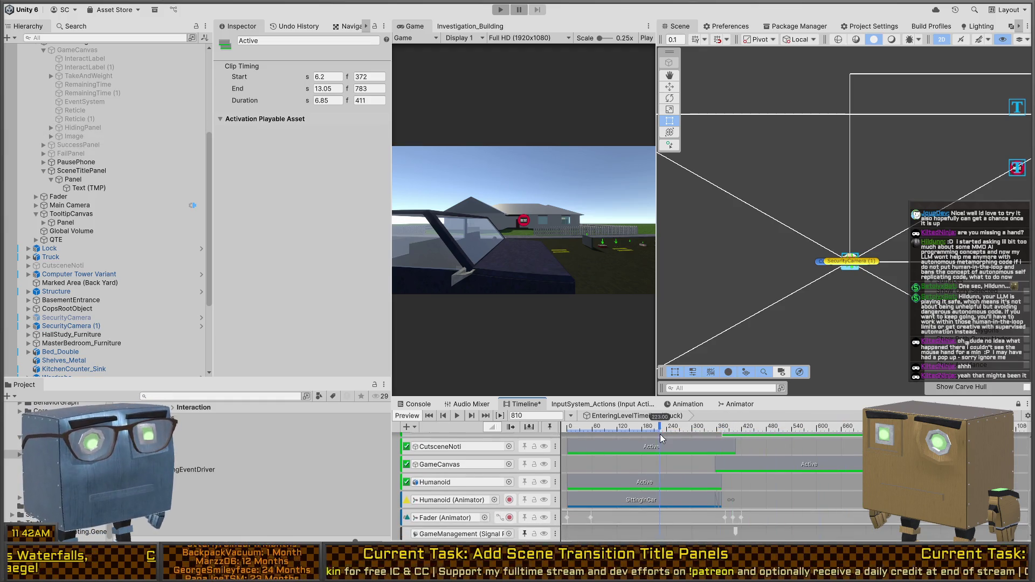
scroll(700, 474, up, 3)
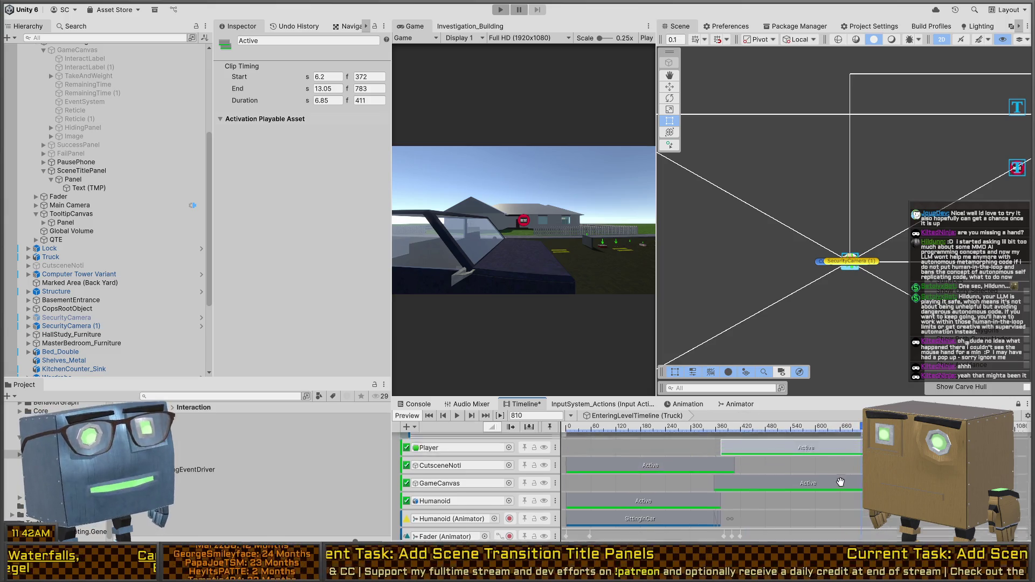
mouse_move(860, 434)
mouse_down()
mouse_move(694, 426)
mouse_move(795, 426)
mouse_up()
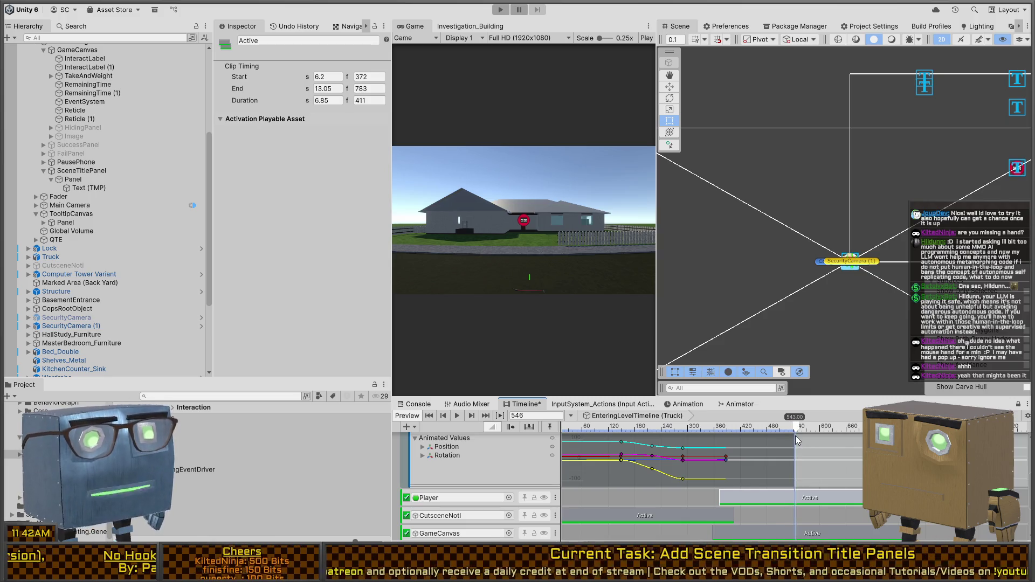
scroll(798, 484, down, 3)
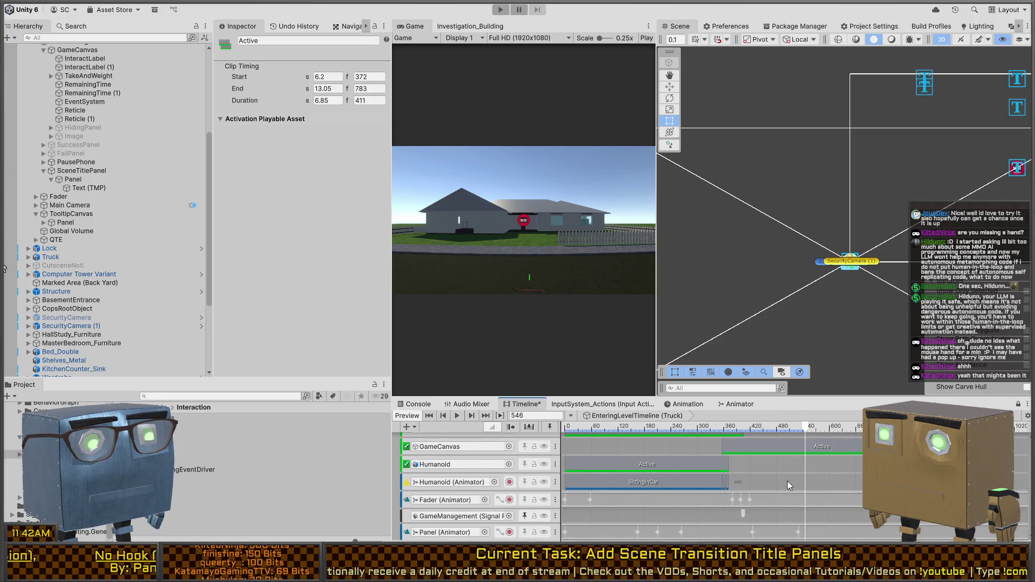
scroll(787, 481, down, 5)
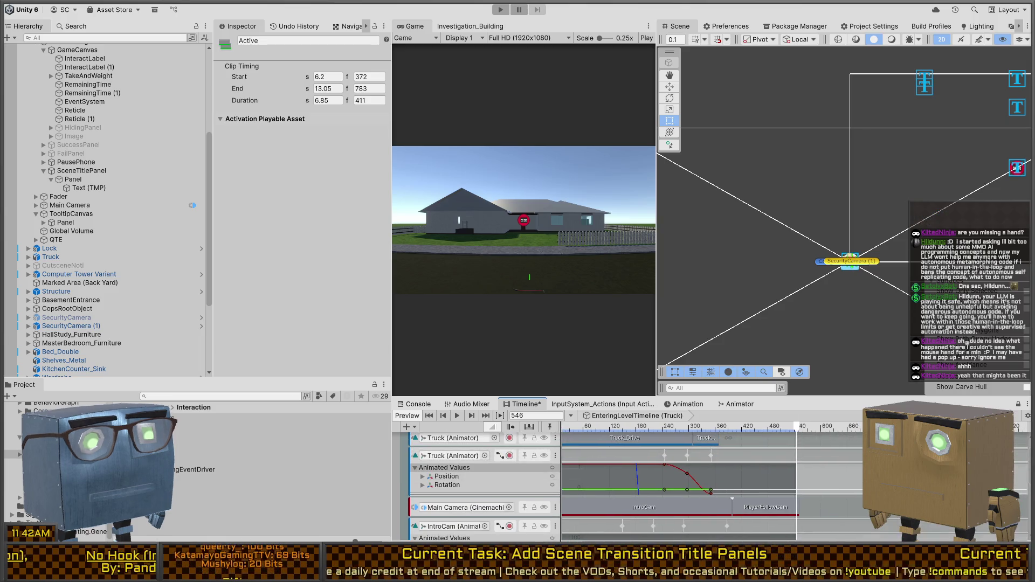
scroll(780, 474, up, 8)
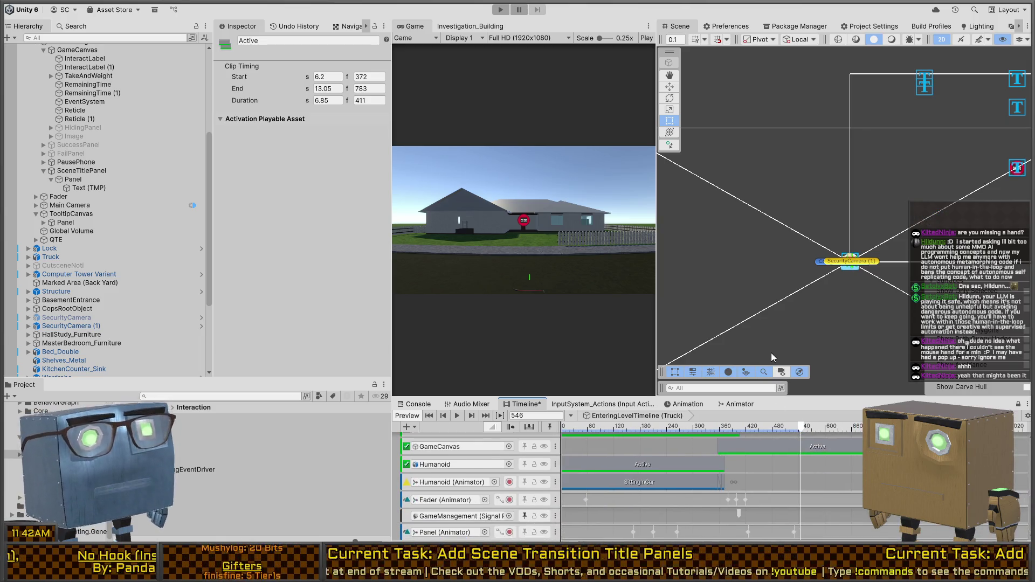
click(788, 427)
mouse_move(788, 425)
mouse_down()
mouse_move(685, 429)
mouse_move(786, 429)
mouse_move(766, 429)
mouse_up()
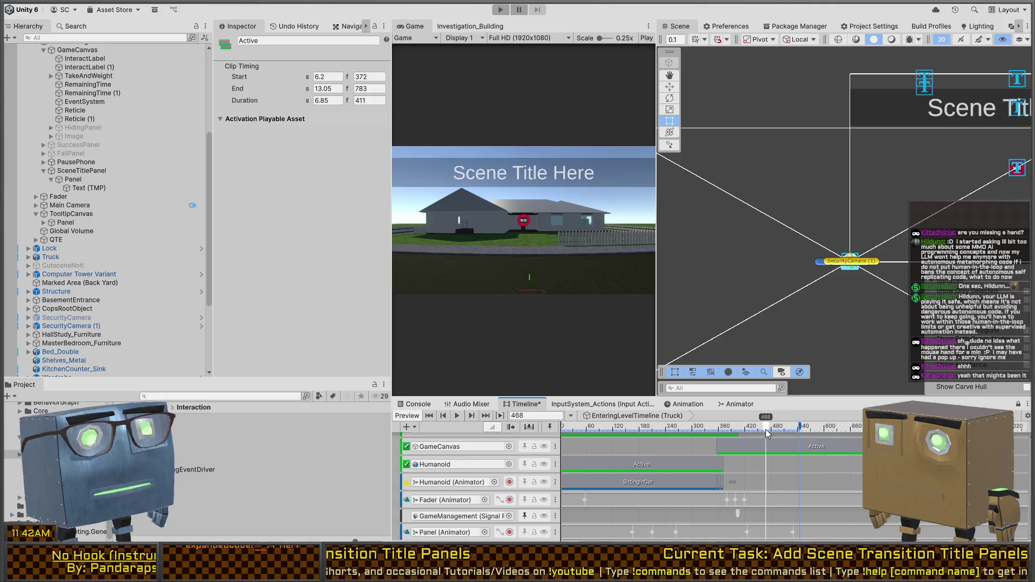
key(ctrl+p)
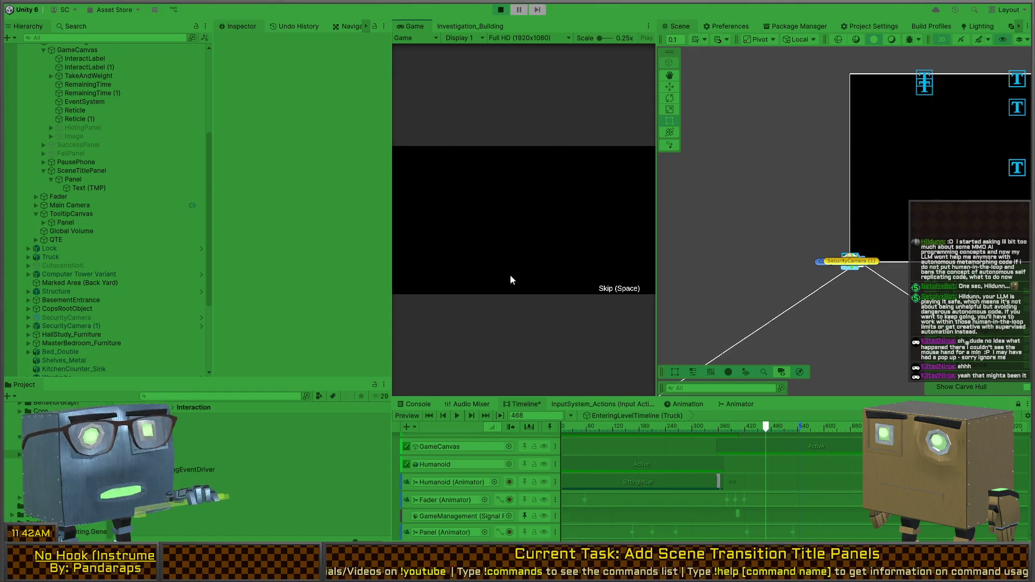
key(shift+space)
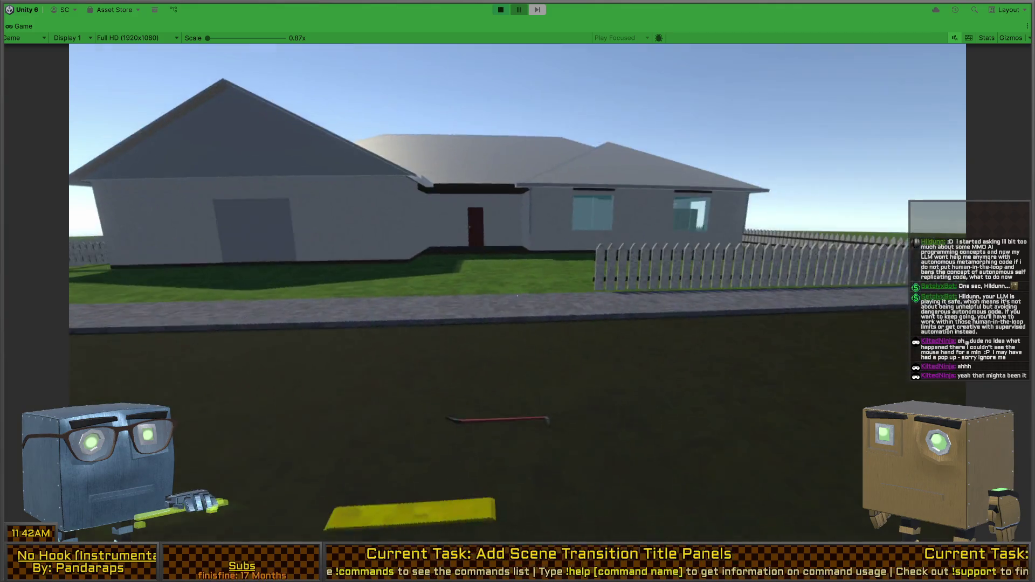
key(ctrl+p)
key(ctrl+shift+p)
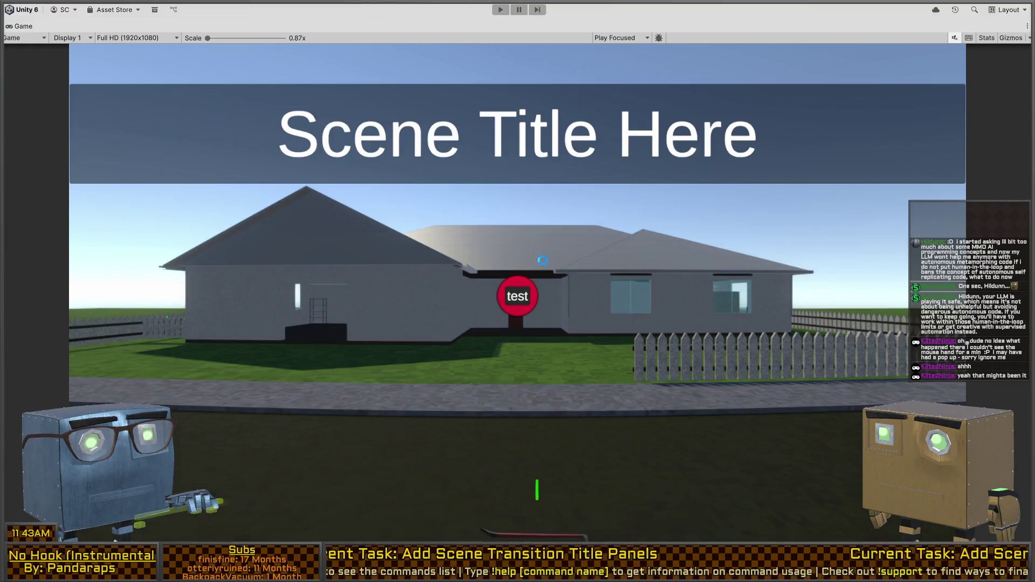
key(ctrl+p)
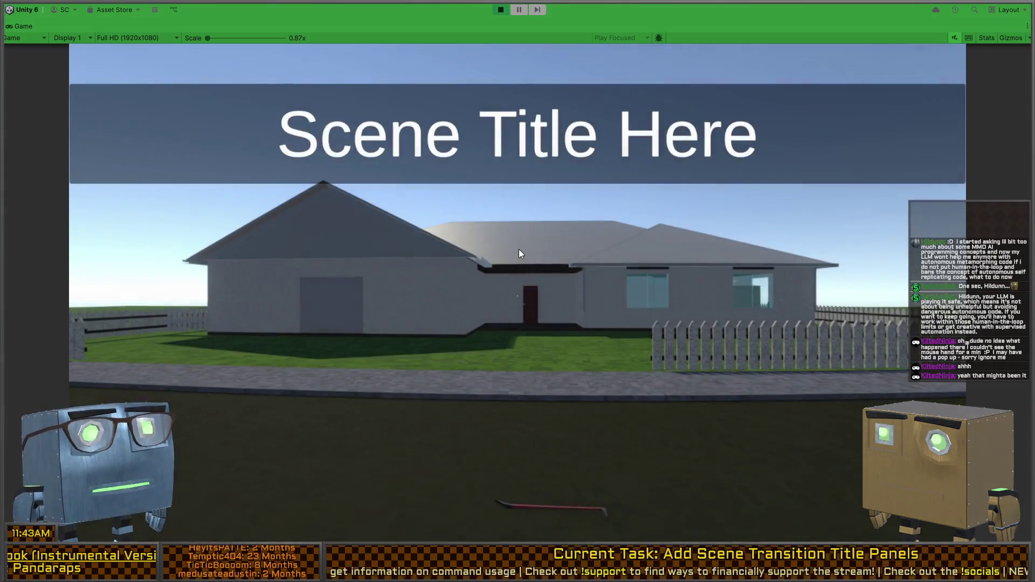
key(ctrl+p)
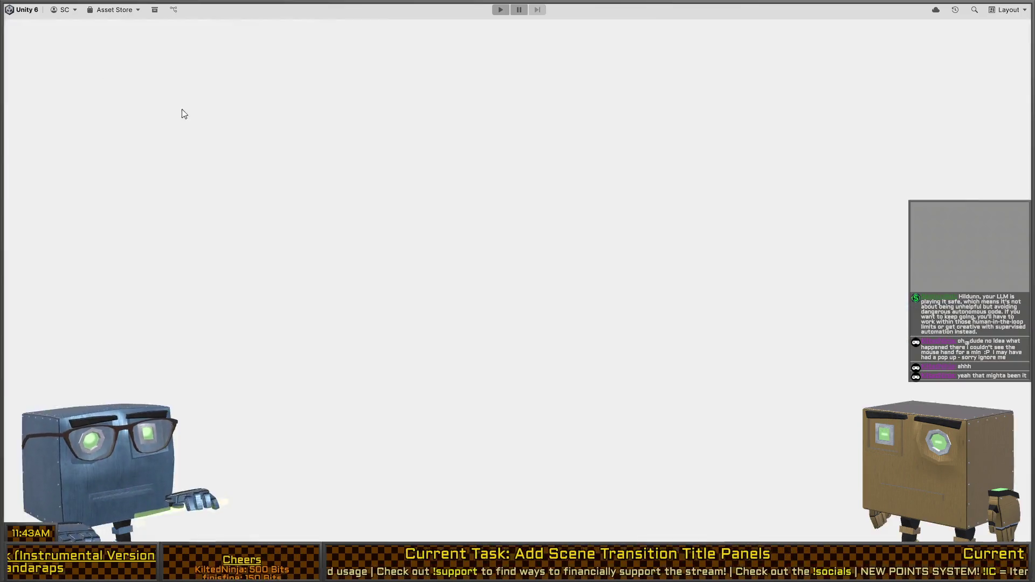
Step: Select the CutsceneNoti Active clip and ping the object bound to its track
scroll(717, 499, up, 3)
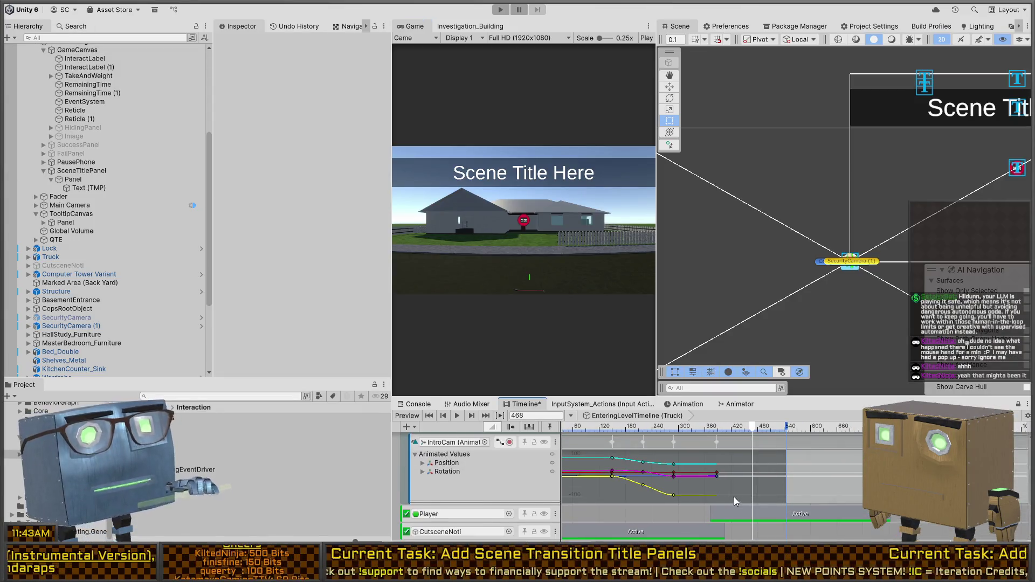
scroll(733, 458, down, 2)
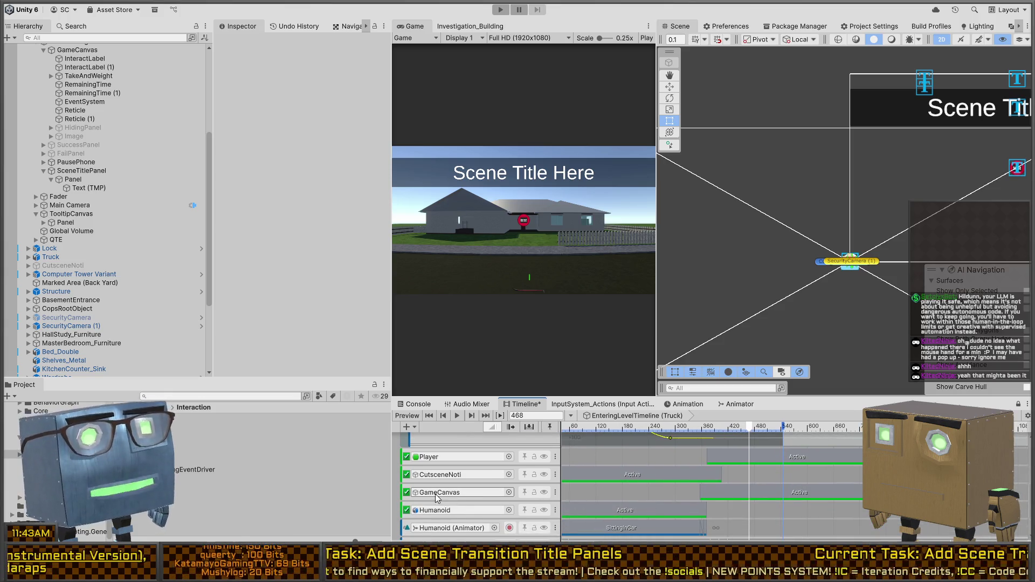
scroll(700, 463, down, 3)
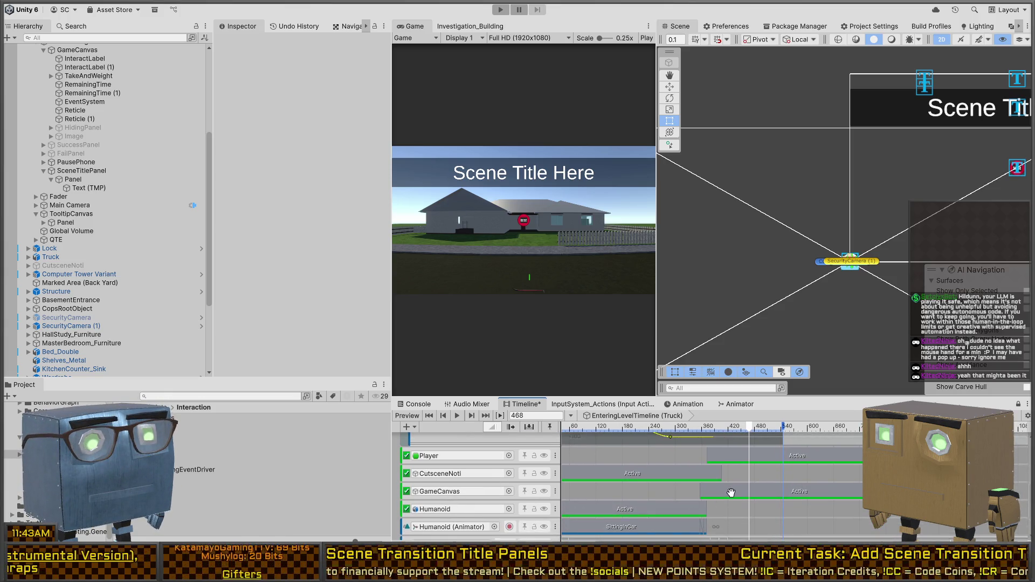
scroll(677, 489, up, 2)
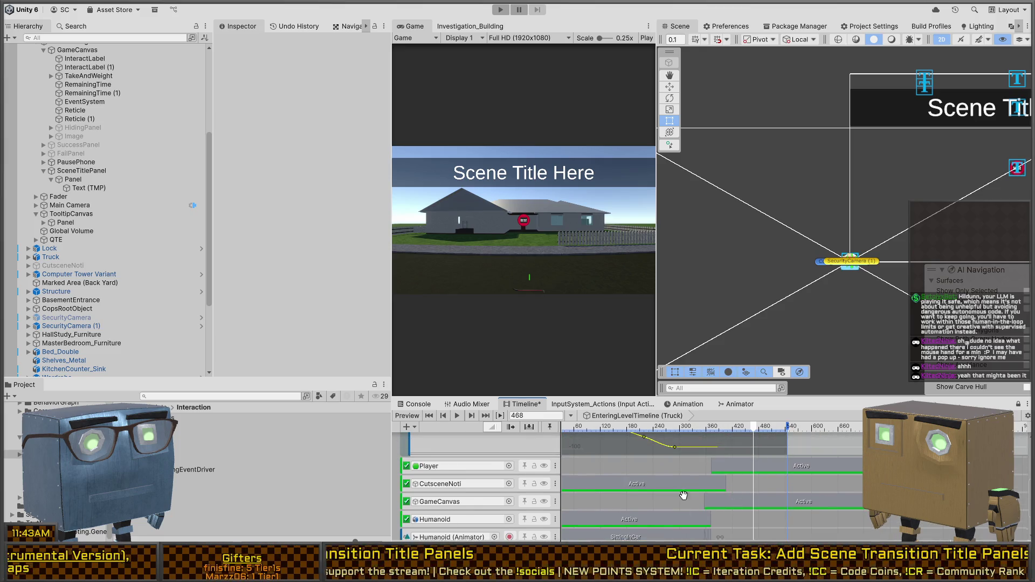
scroll(681, 491, down, 2)
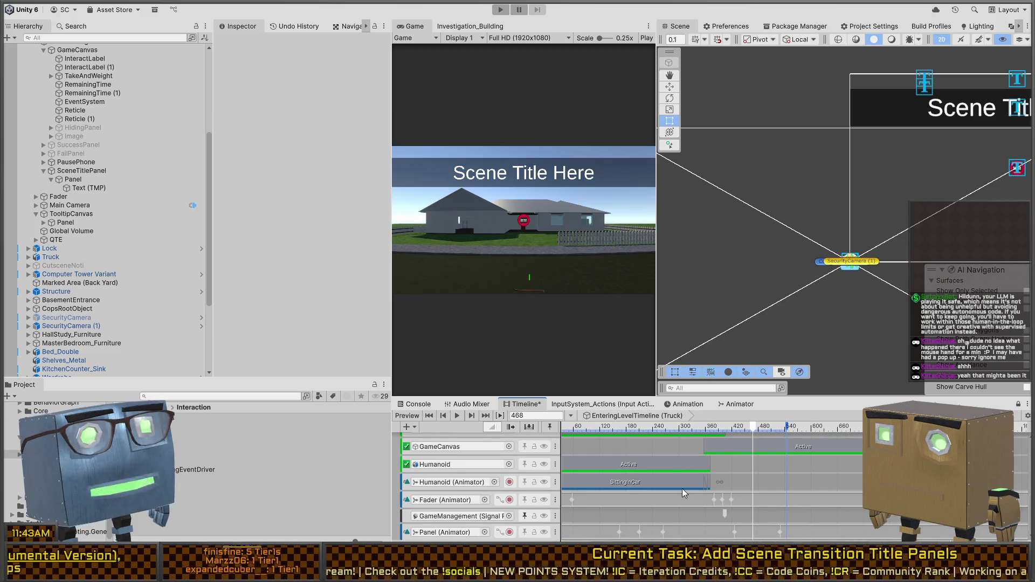
scroll(681, 488, up, 2)
scroll(688, 517, up, 1)
click(646, 481)
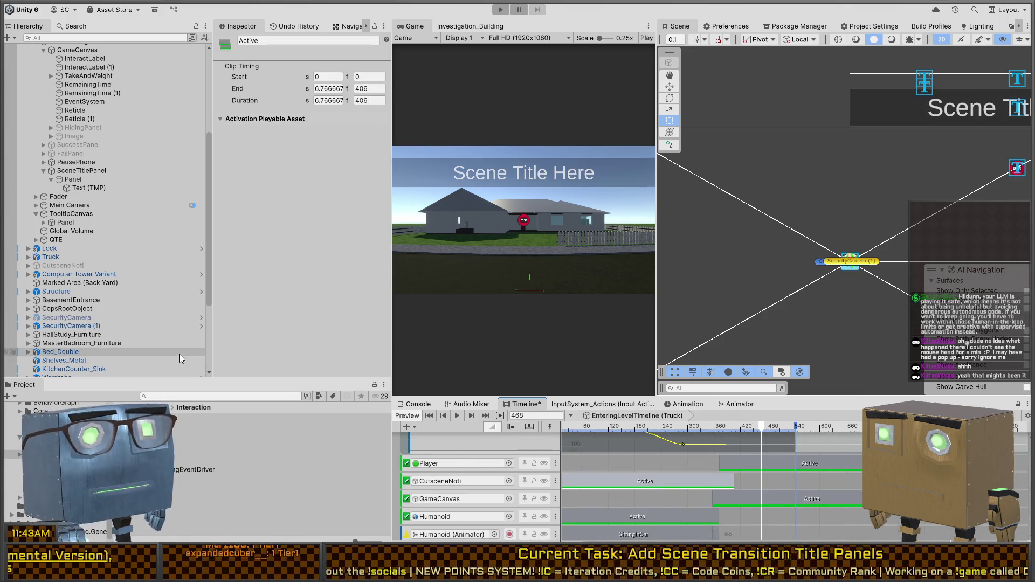
scroll(81, 192, up, 5)
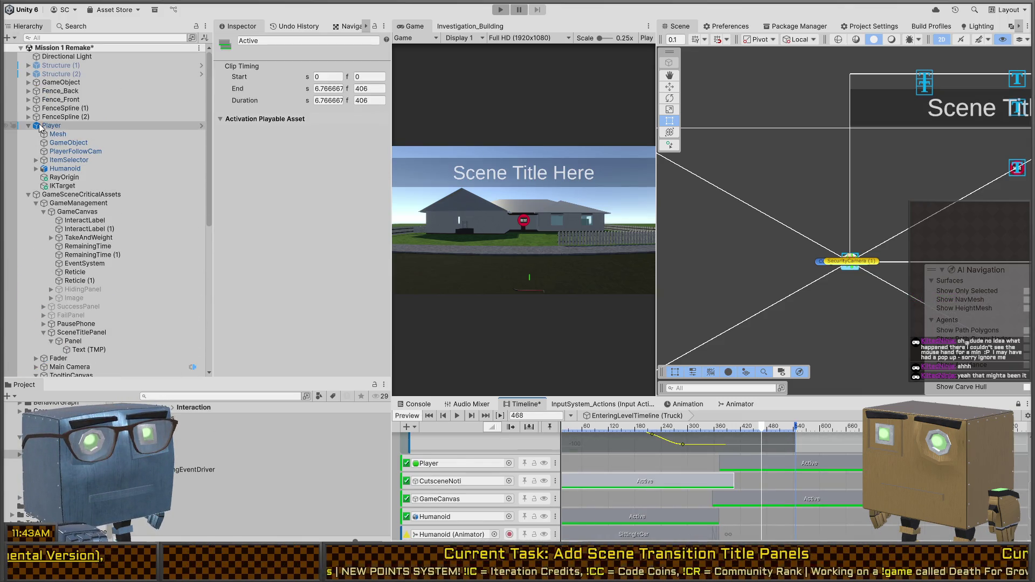
click(468, 485)
Step: Select CutsceneNoti in the Hierarchy and expand its Input Source (Script) component
scroll(107, 242, down, 3)
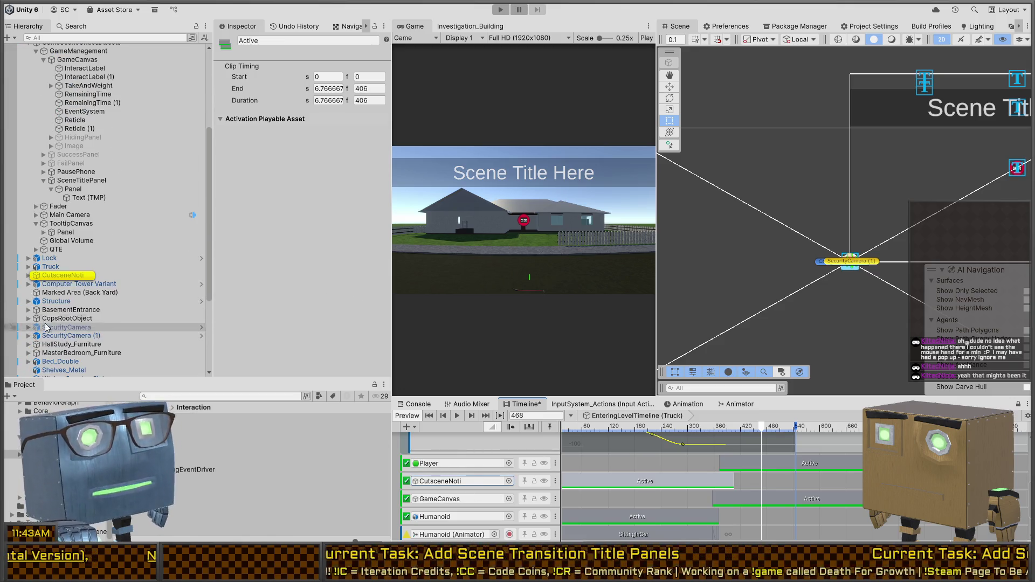
click(61, 275)
scroll(273, 228, down, 10)
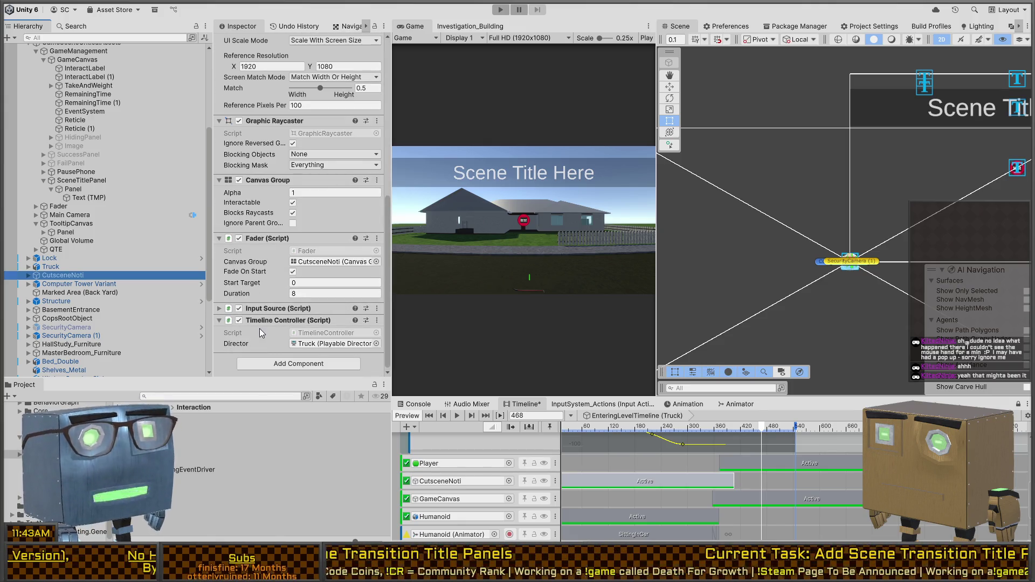
click(269, 312)
scroll(264, 270, down, 3)
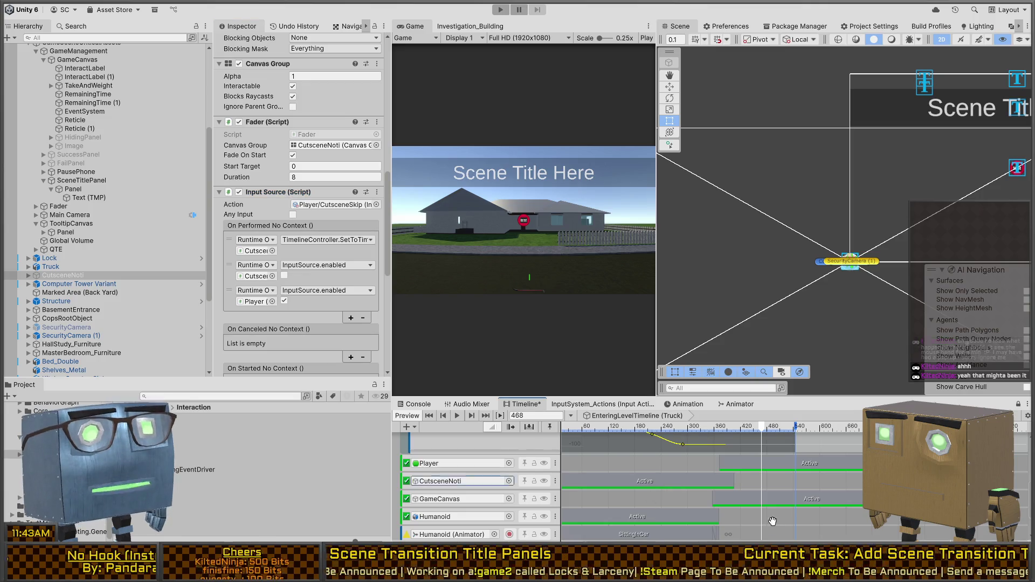
scroll(754, 474, down, 3)
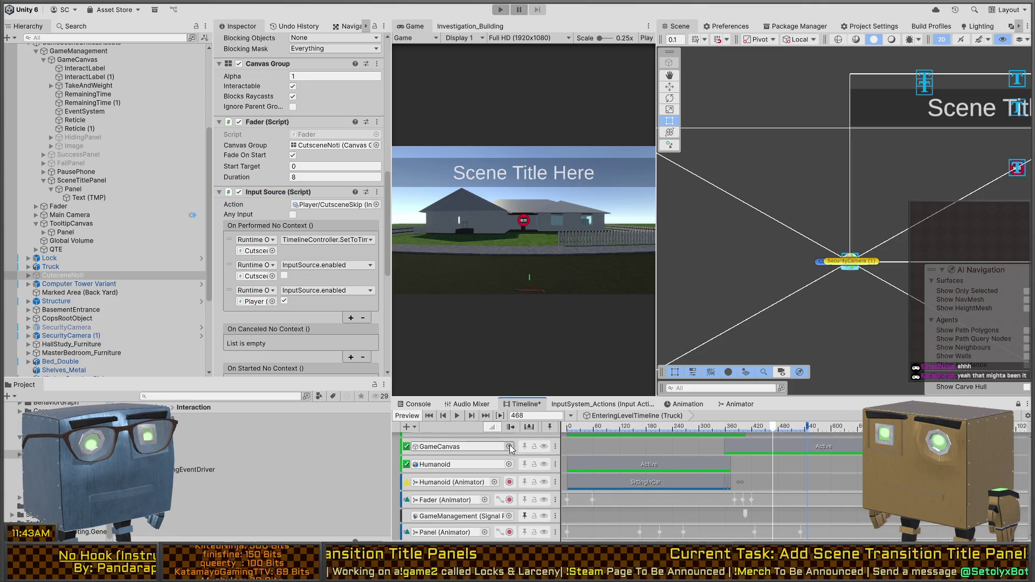
click(451, 457)
scroll(677, 524, down, 1)
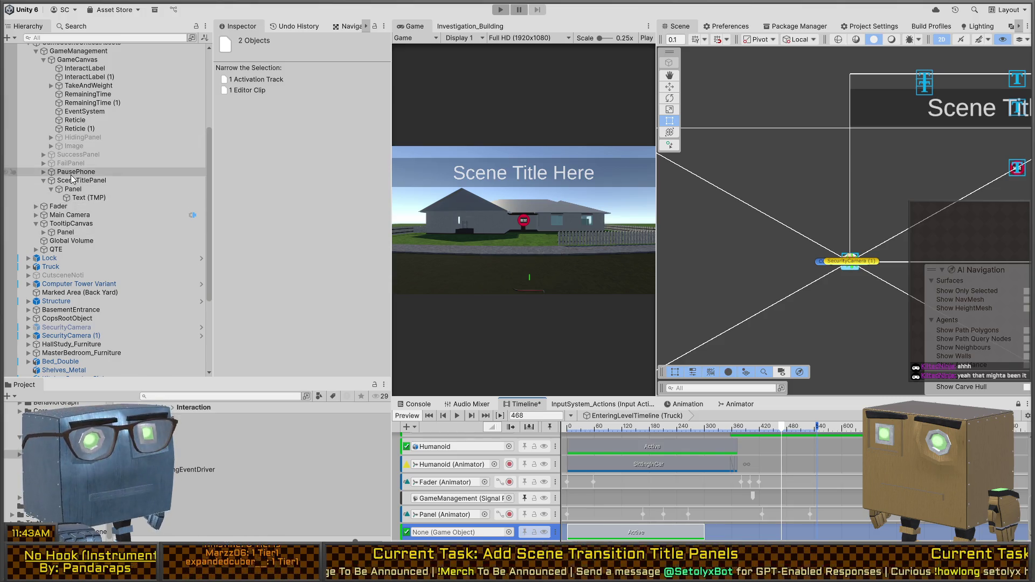
click(47, 275)
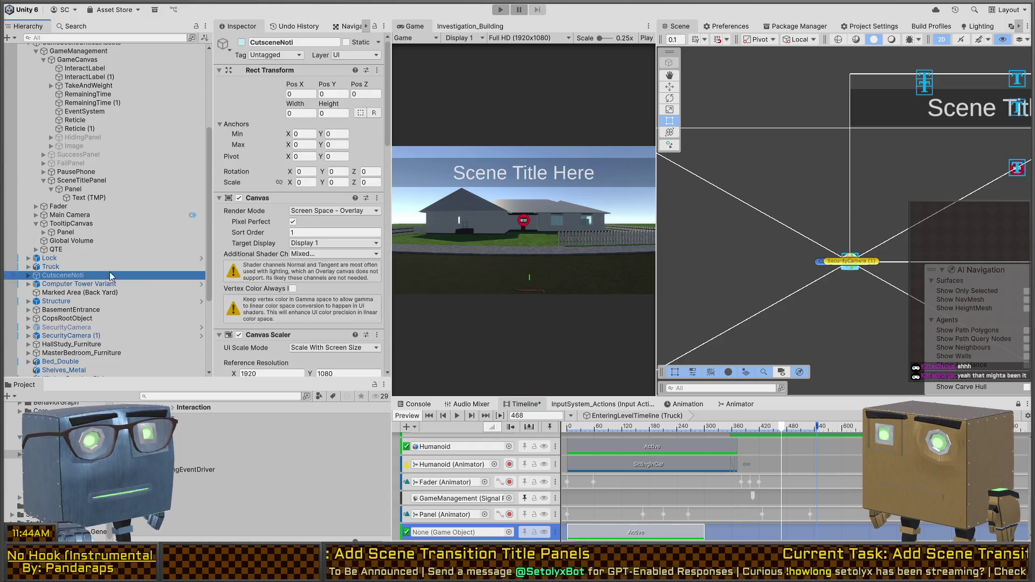
scroll(233, 253, down, 3)
scroll(233, 253, down, 10)
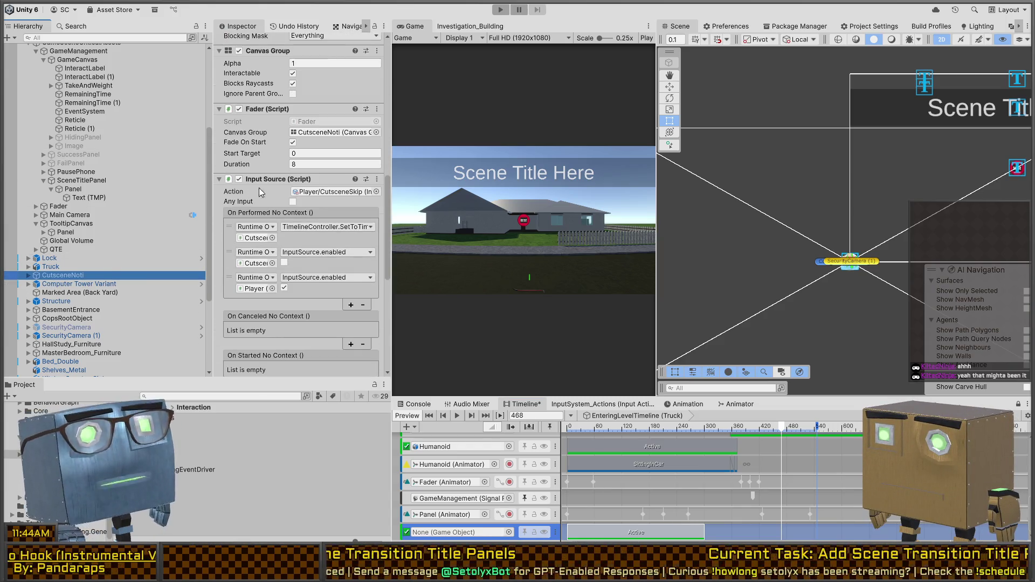
scroll(279, 181, down, 2)
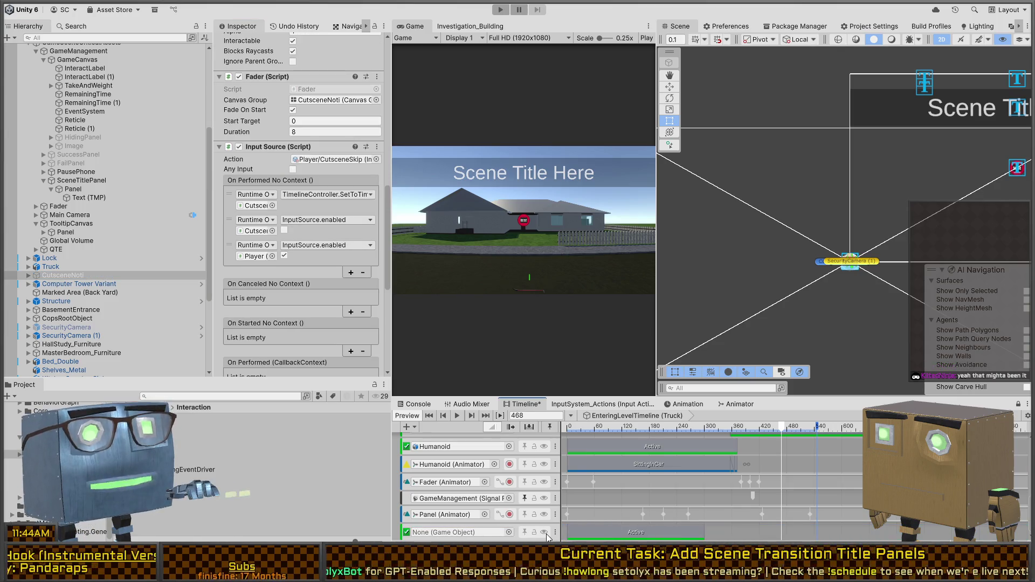
click(582, 490)
scroll(582, 490, up, 1)
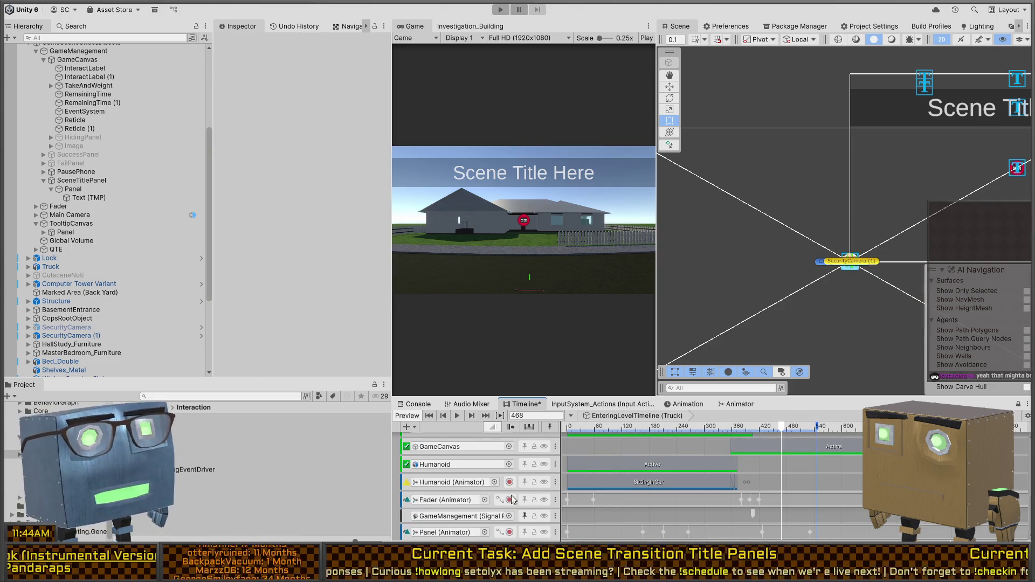
scroll(574, 509, down, 2)
scroll(573, 509, up, 2)
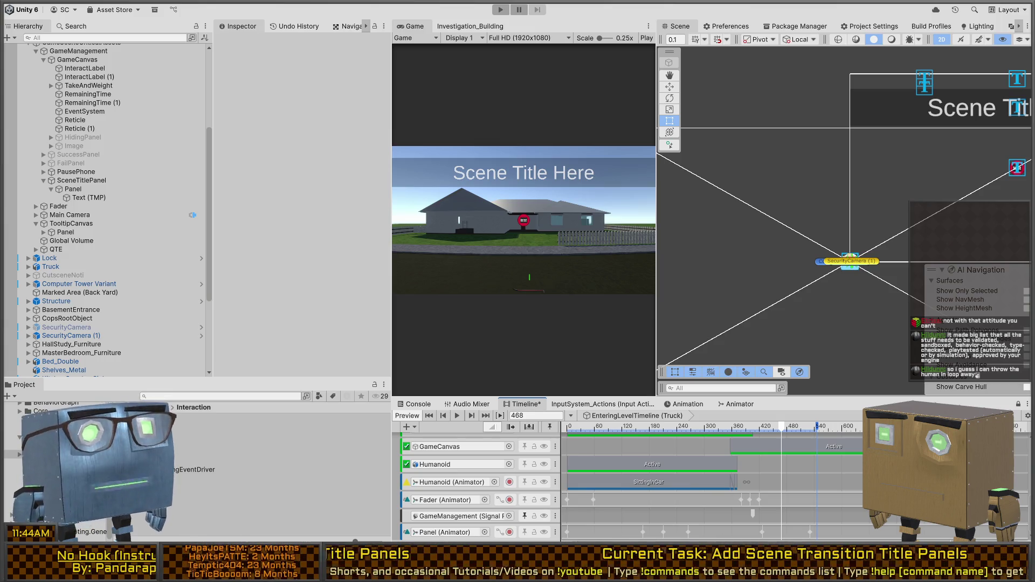
Step: Move the intro timeline preview back to frame 408
mouse_move(736, 351)
mouse_down()
mouse_move(699, 360)
mouse_move(767, 358)
mouse_up()
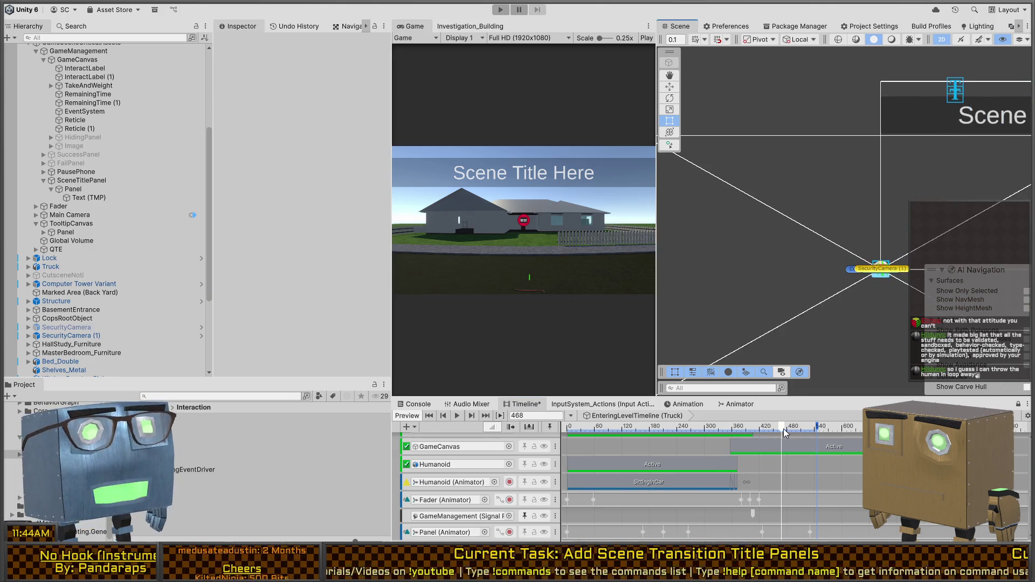
drag(784, 428, 729, 428)
key(space)
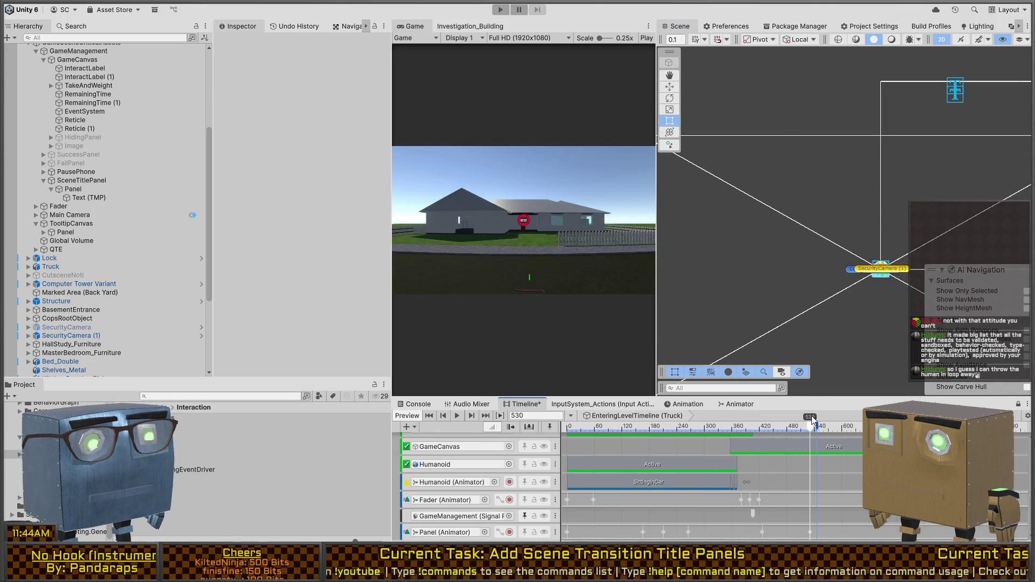
click(753, 416)
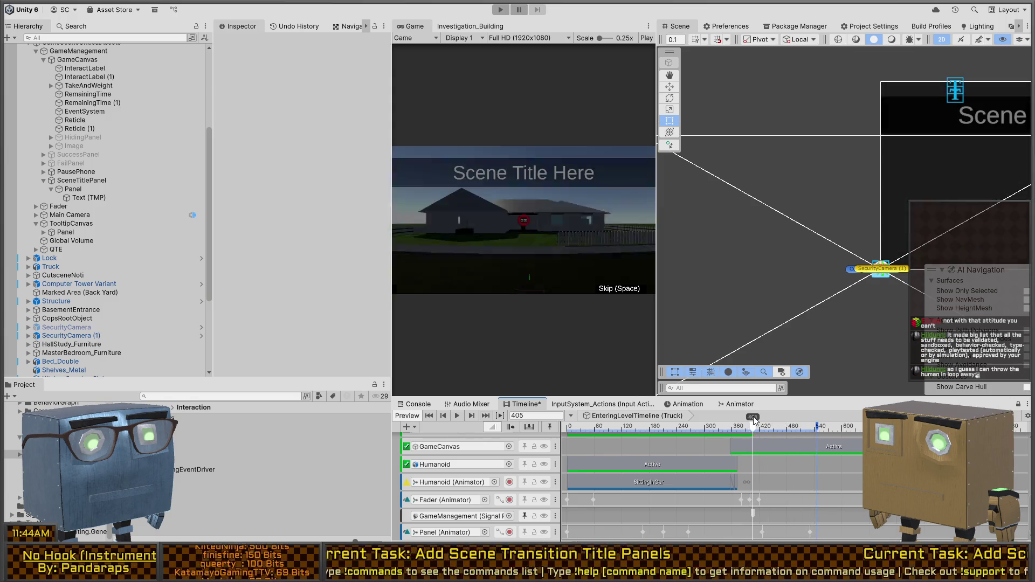
Step: Add a third LockCursor reaction on the GameManagement signal setting InputSource.enabled unticked
click(750, 513)
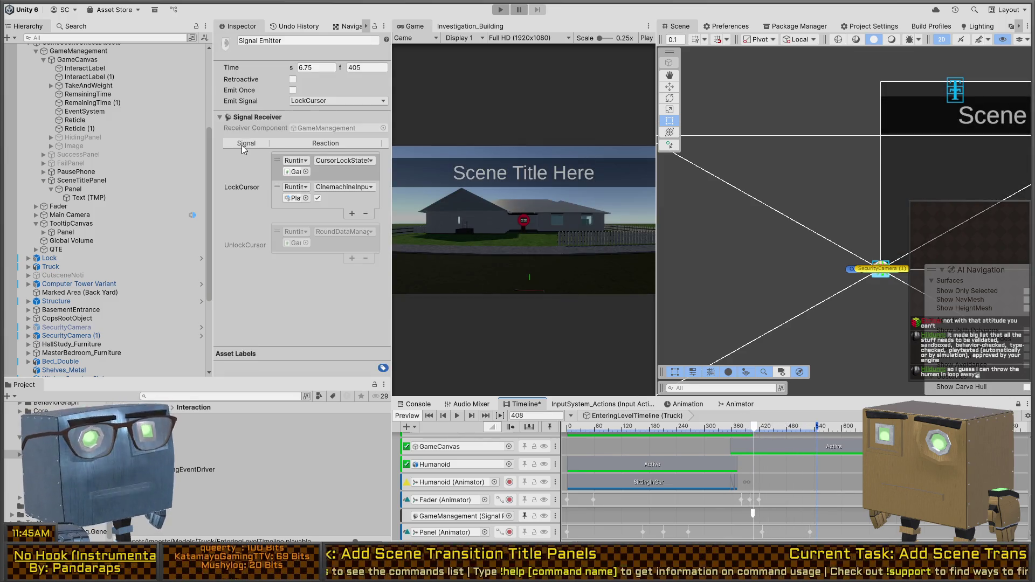
click(351, 213)
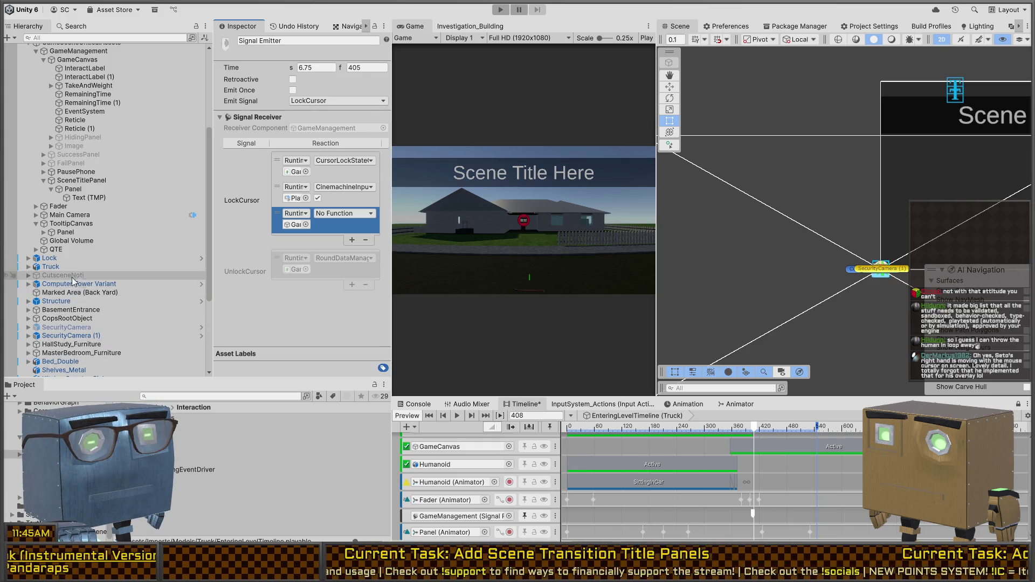
scroll(75, 269, up, 3)
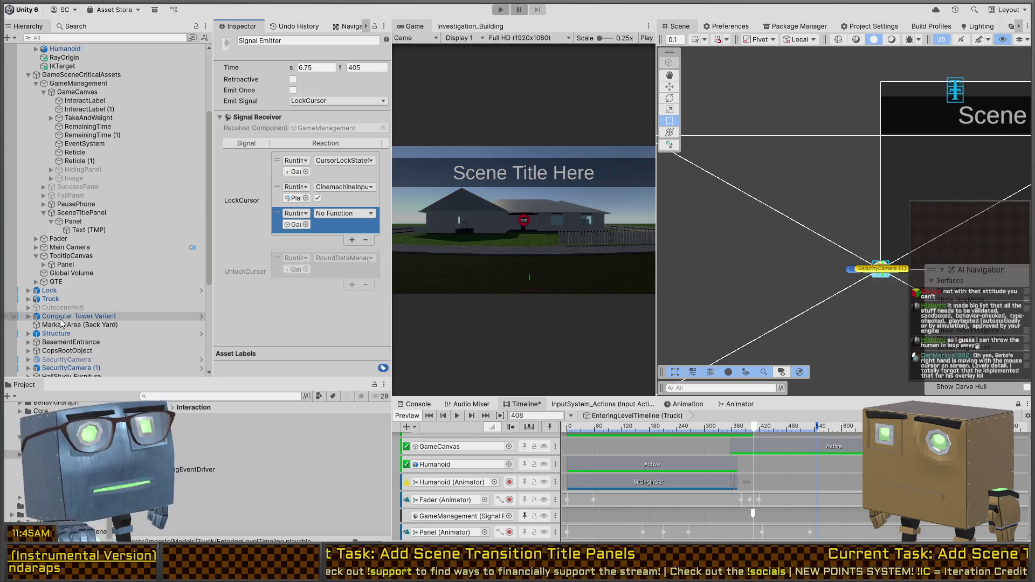
scroll(89, 264, down, 3)
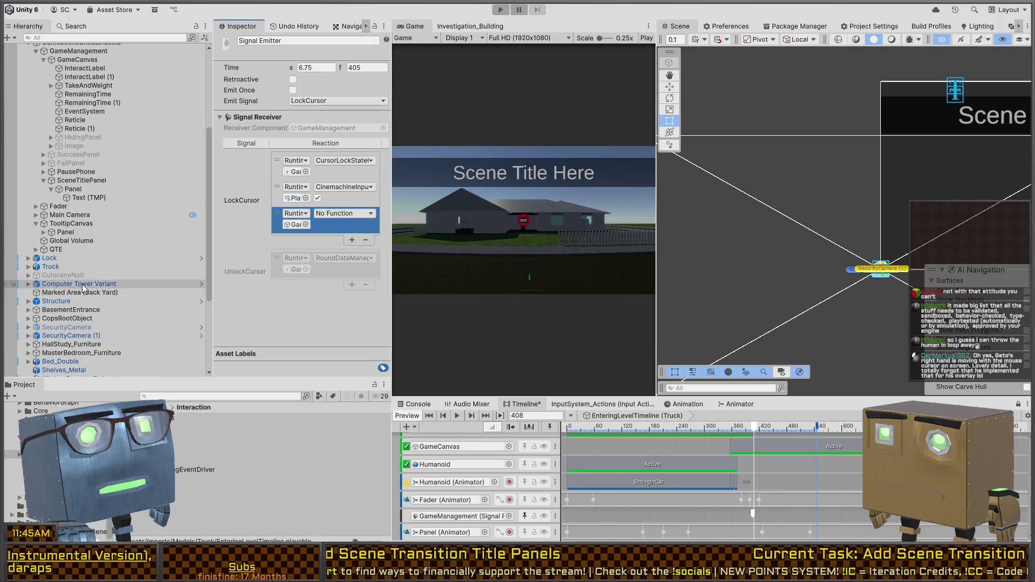
drag(81, 283, 364, 203)
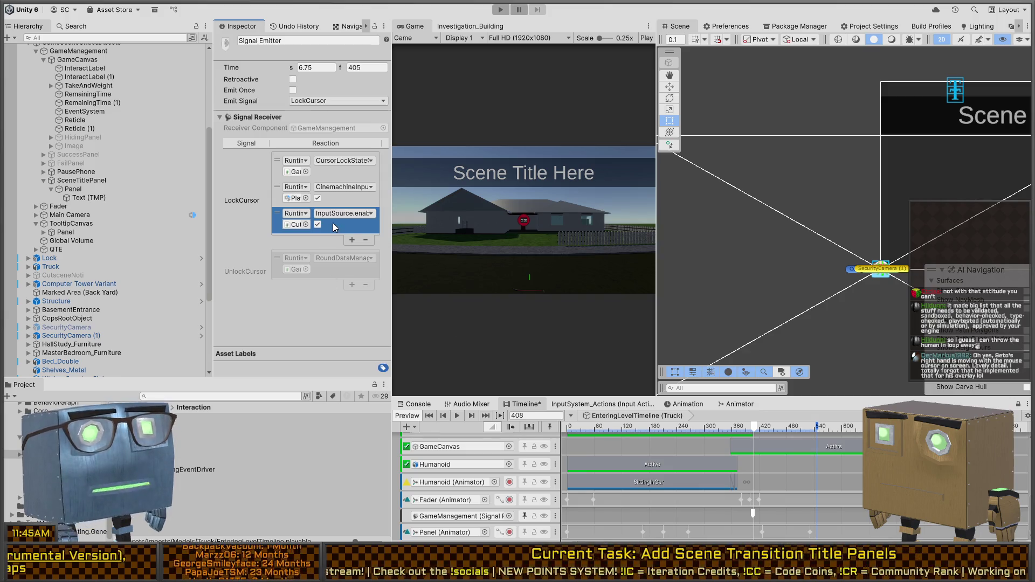
click(318, 224)
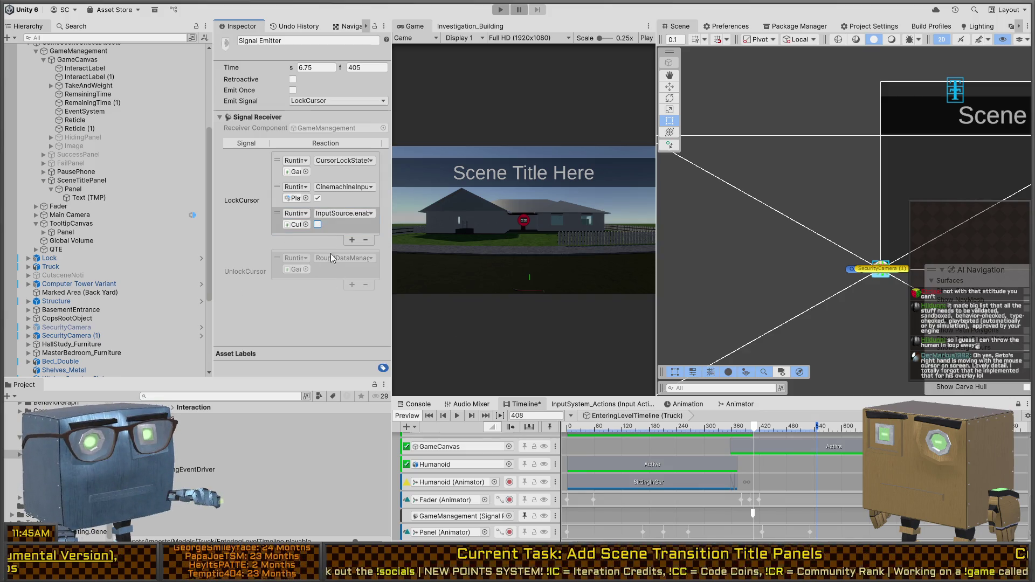
Step: Play-test the intro in a maximized Game view, restore the layout, and bring up the task checklist
key(shift+space)
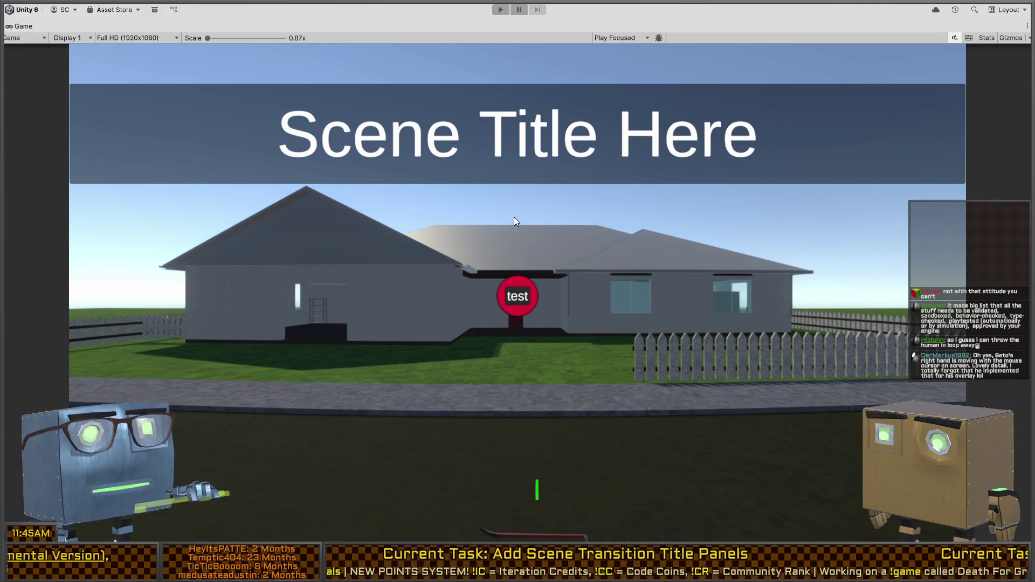
key(ctrl+p)
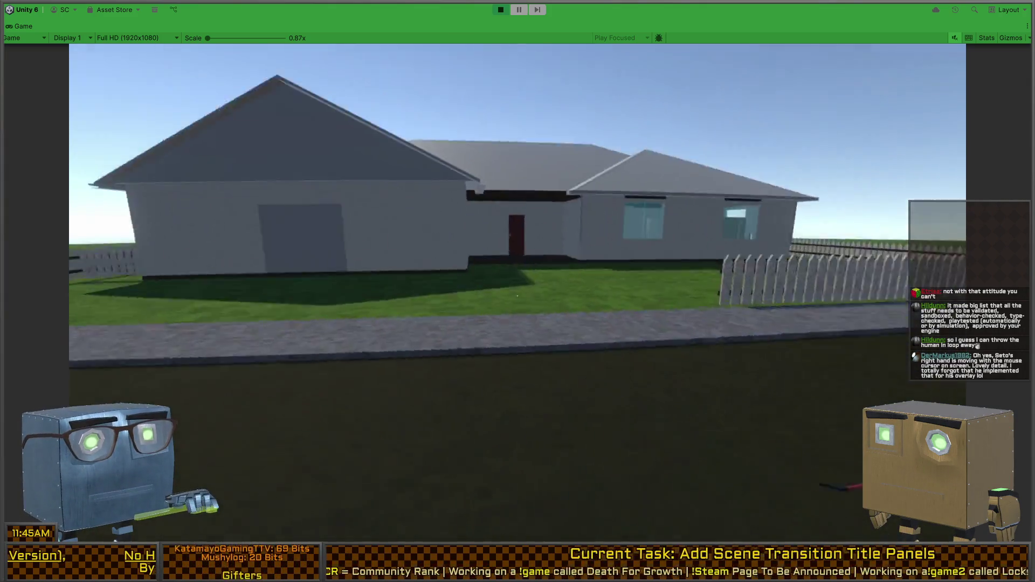
key(ctrl+p)
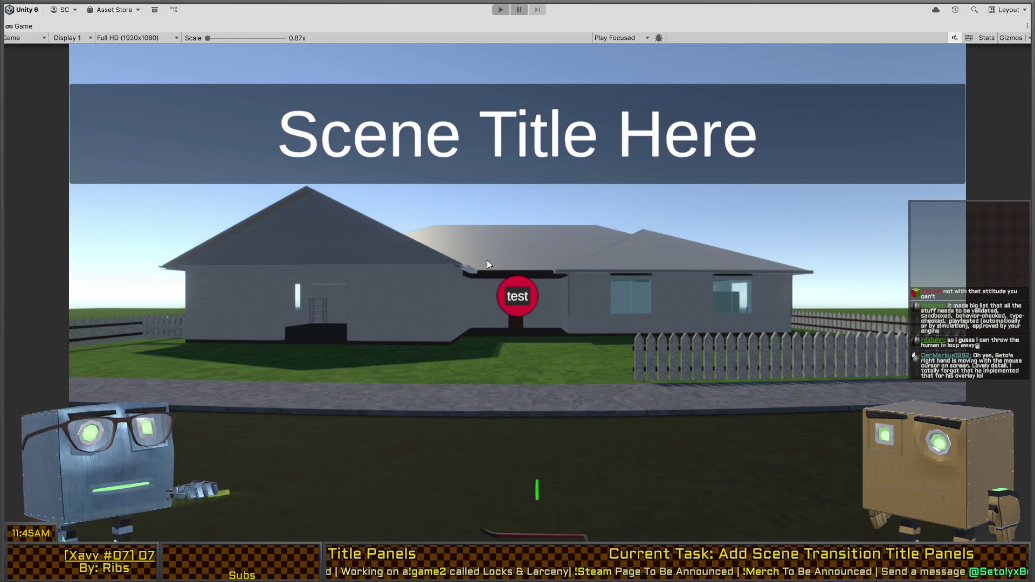
key(shift+space)
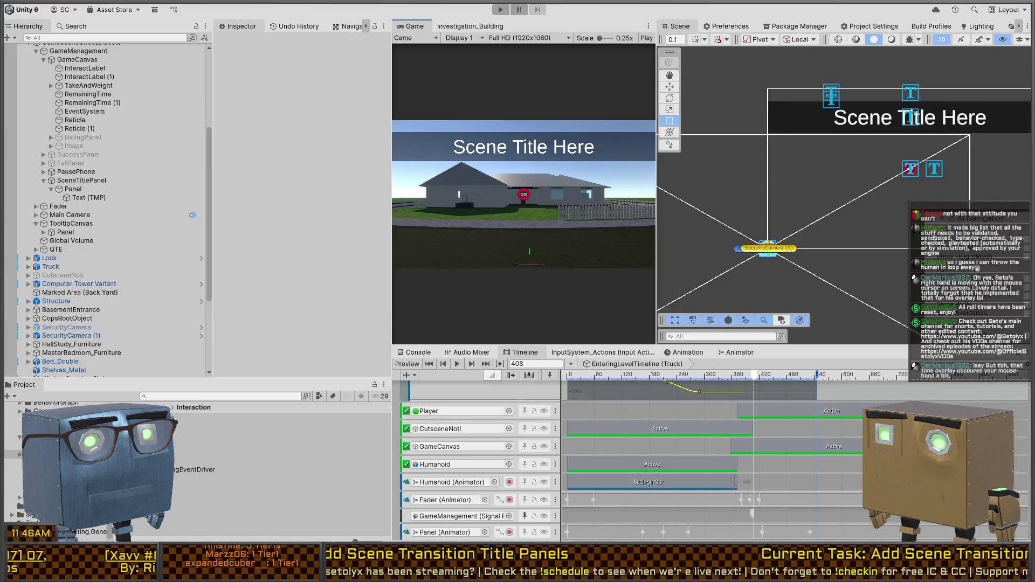
key(alt+Tab)
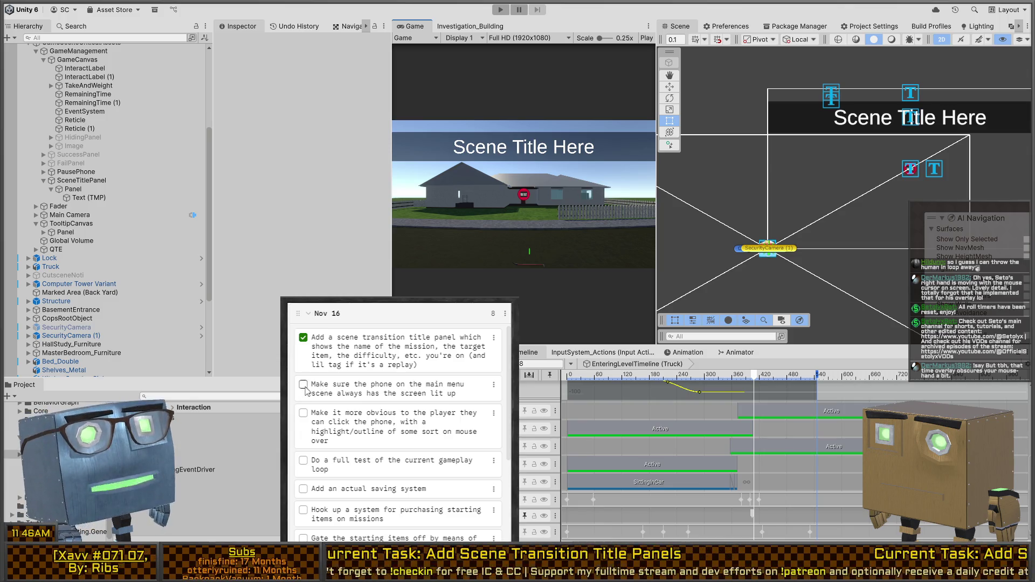
Step: Return to Unity from the checklist and select ForegroundCanvas in the BothInOneUI Updated scene
click(539, 177)
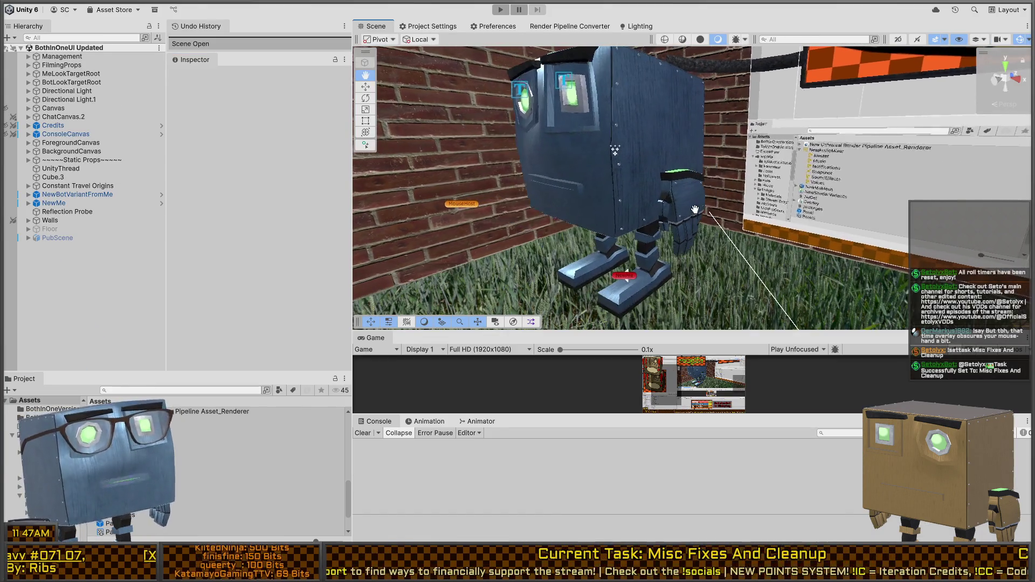
click(62, 144)
Step: Frame ForegroundCanvas, switch the Scene view to 2D, and zoom onto the clock and song title panel
key(f)
scroll(625, 176, up, 3)
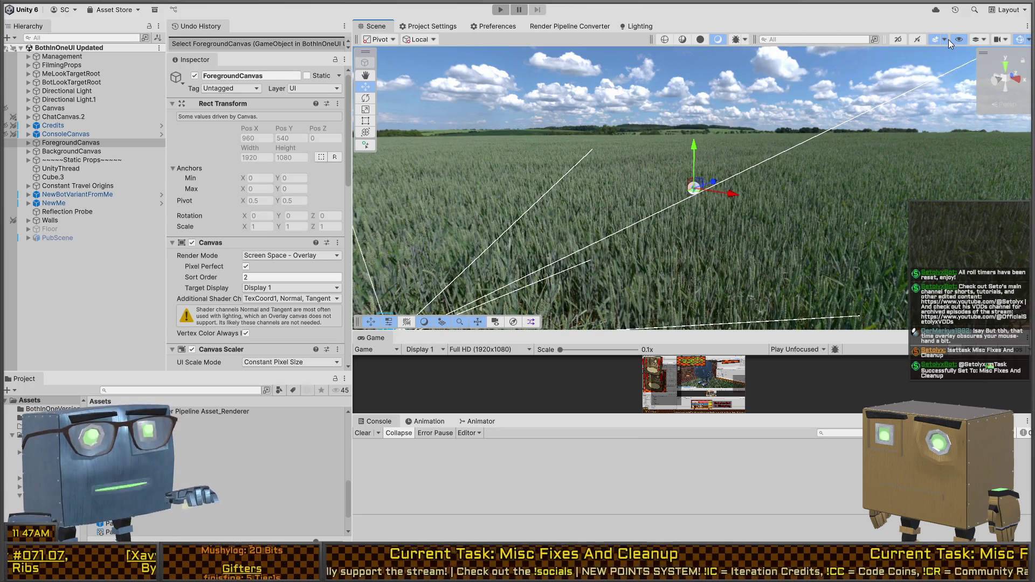
click(899, 38)
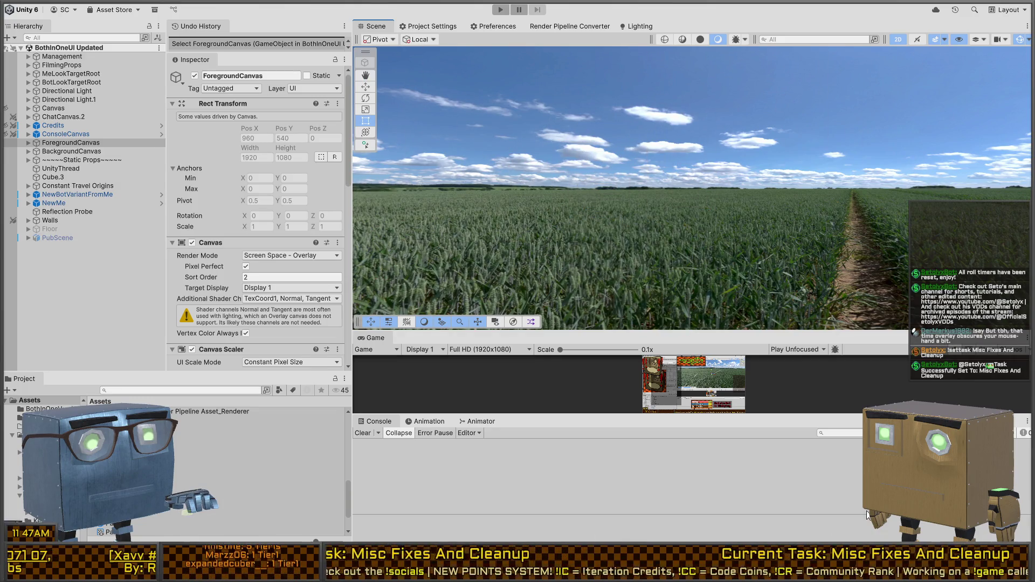
drag(565, 266, 599, 215)
scroll(620, 183, up, 10)
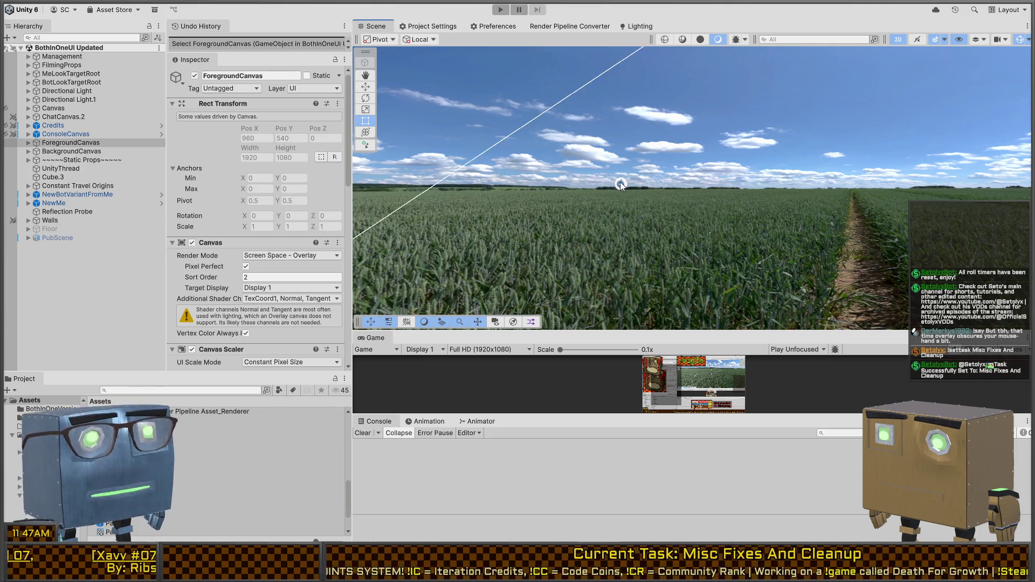
scroll(634, 211, up, 10)
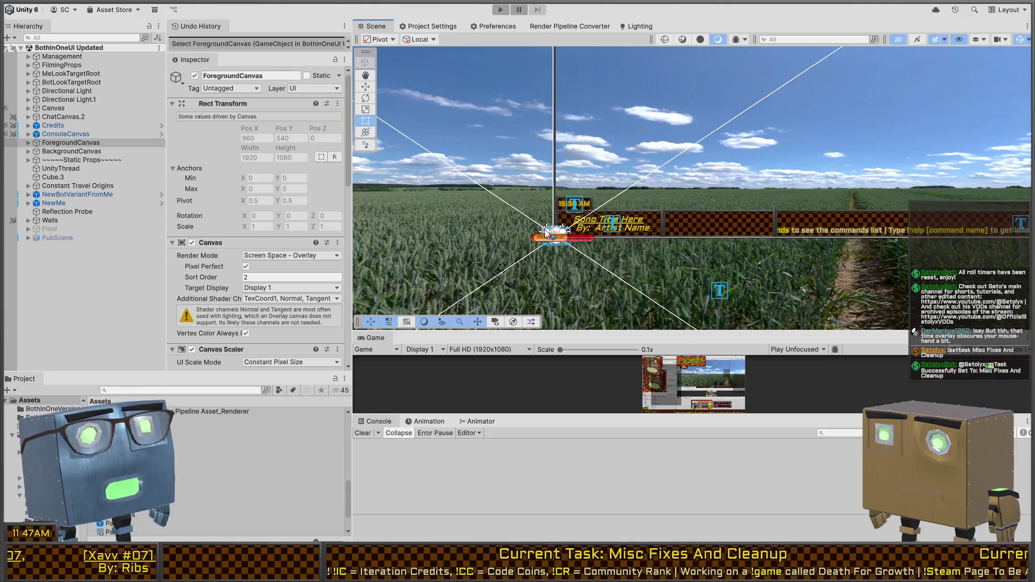
mouse_move(708, 253)
mouse_down()
mouse_move(751, 312)
mouse_move(832, 285)
mouse_up()
Step: Move ClockSection down onto the song title bar and make it last in BottomBarGroup
click(538, 194)
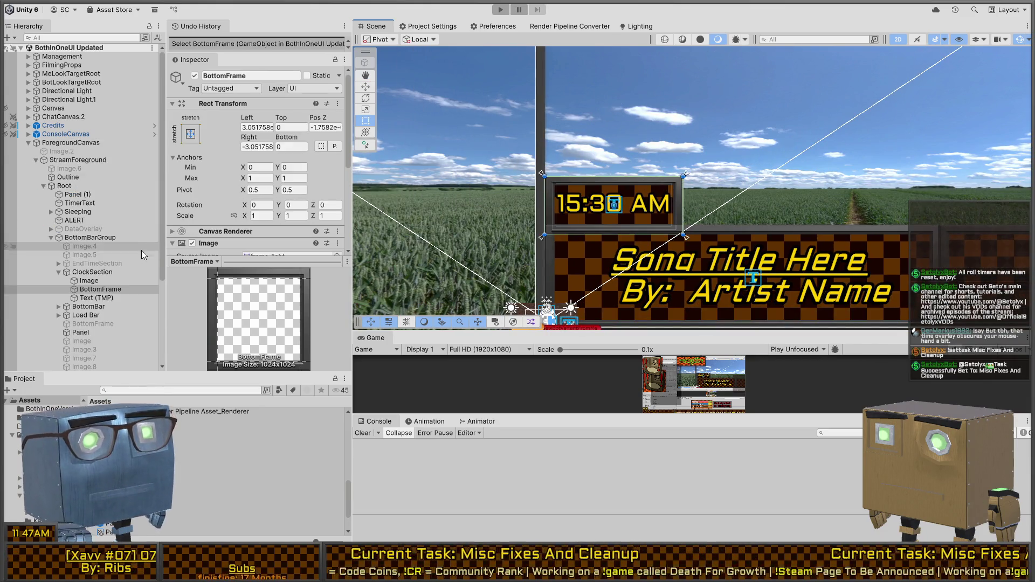
click(93, 271)
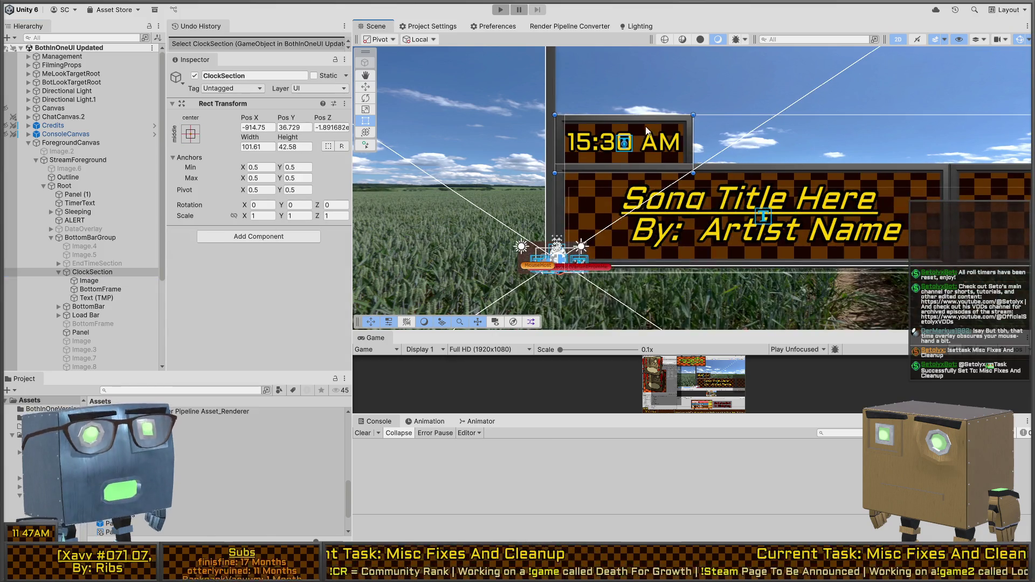
drag(650, 119, 609, 248)
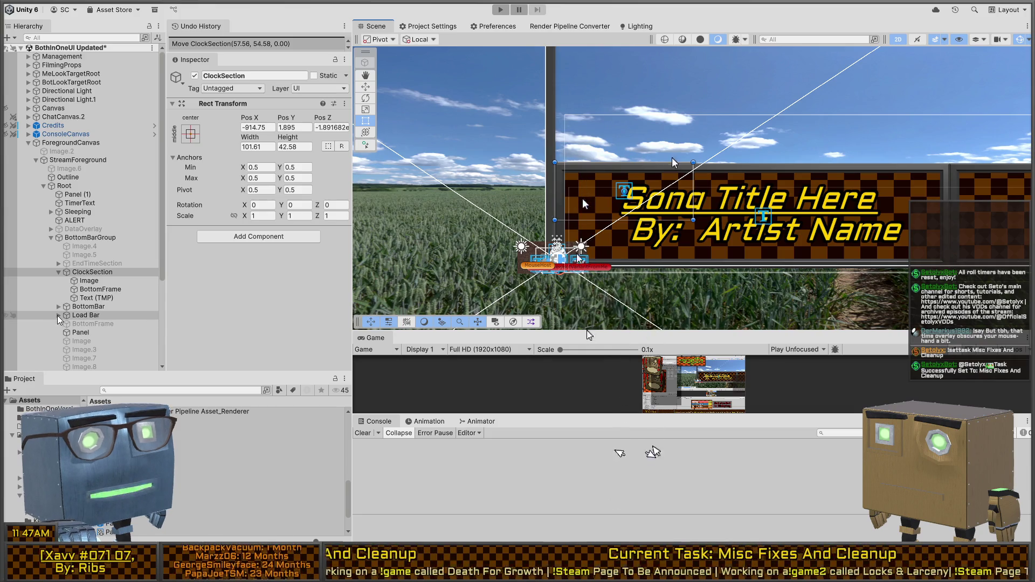
scroll(56, 315, down, 3)
drag(81, 210, 46, 308)
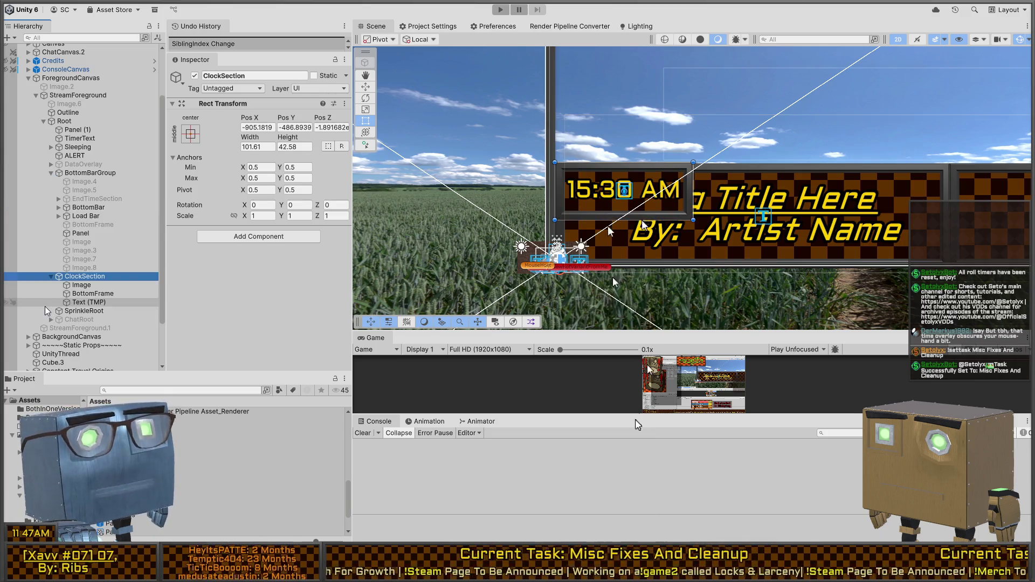
Step: Shorten the clock panel from its top edge to a height of 35.06
click(636, 173)
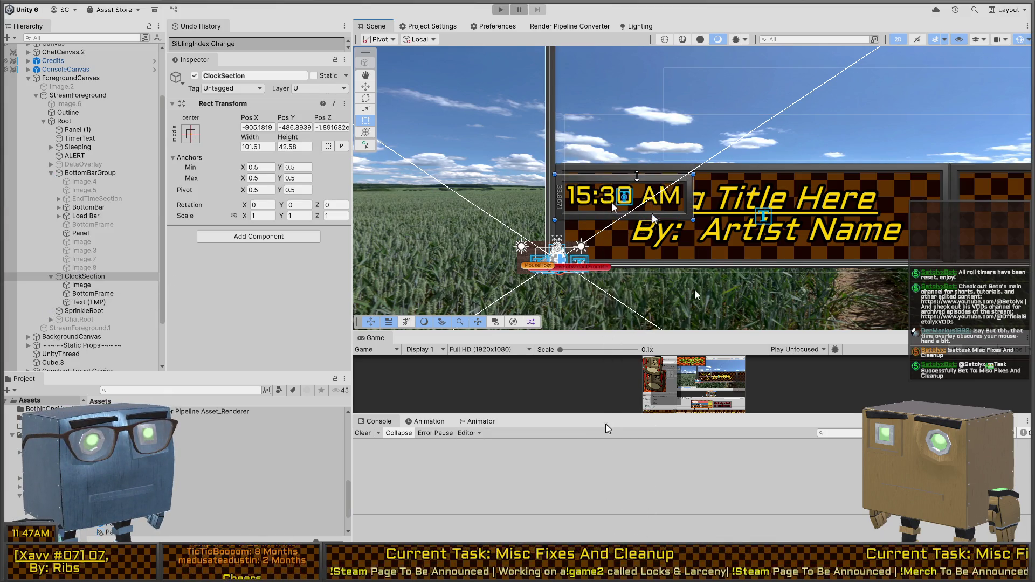
mouse_move(630, 163)
mouse_down()
mouse_move(626, 231)
mouse_move(618, 225)
mouse_move(631, 221)
mouse_up()
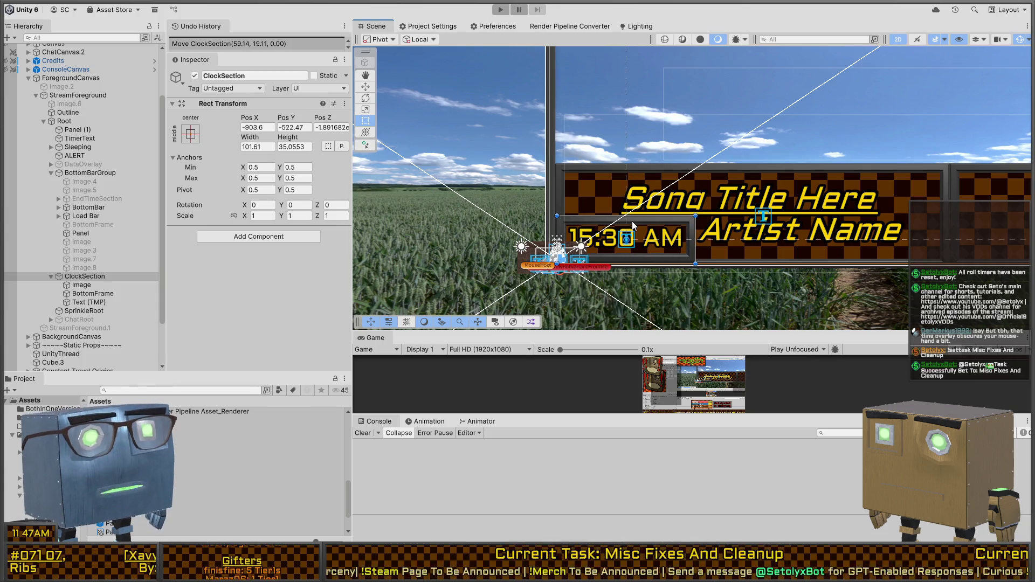
scroll(681, 228, down, 8)
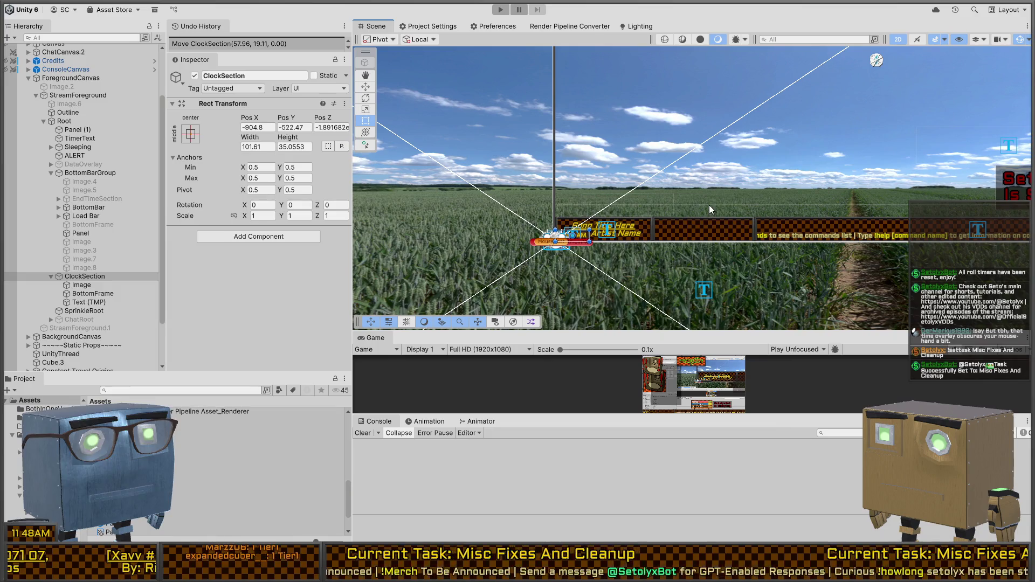
drag(664, 189, 574, 234)
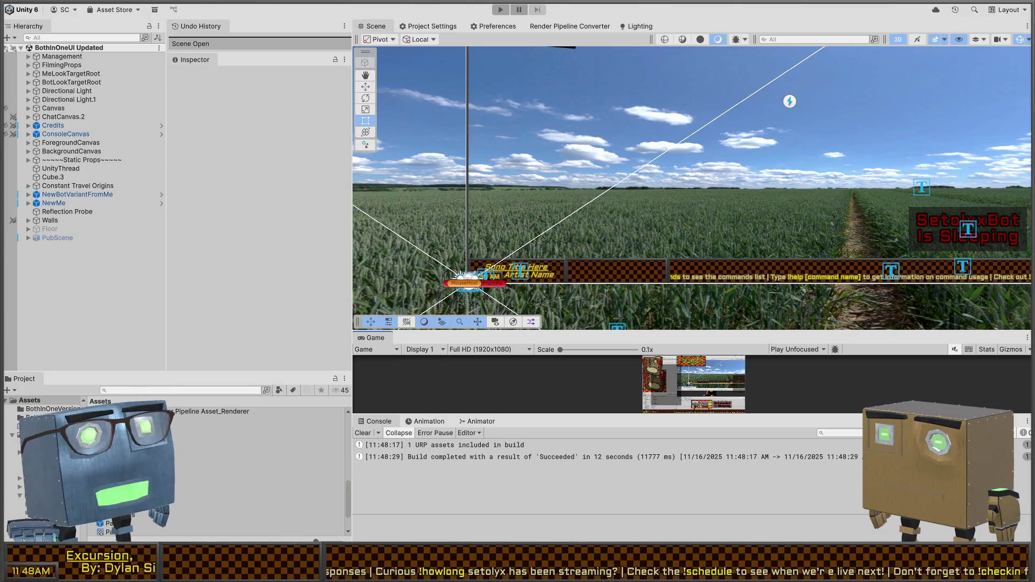
Step: Pan and zoom the Scene view across the overlay
drag(697, 160, 664, 189)
scroll(663, 187, down, 2)
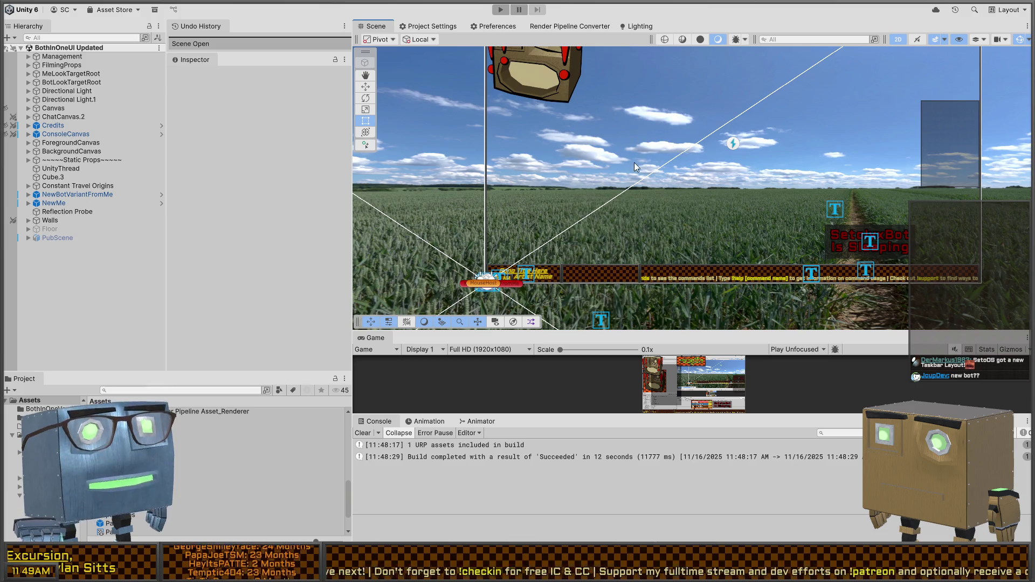
scroll(633, 163, down, 3)
mouse_move(619, 205)
mouse_down()
mouse_move(602, 201)
mouse_move(674, 196)
mouse_move(621, 205)
mouse_up()
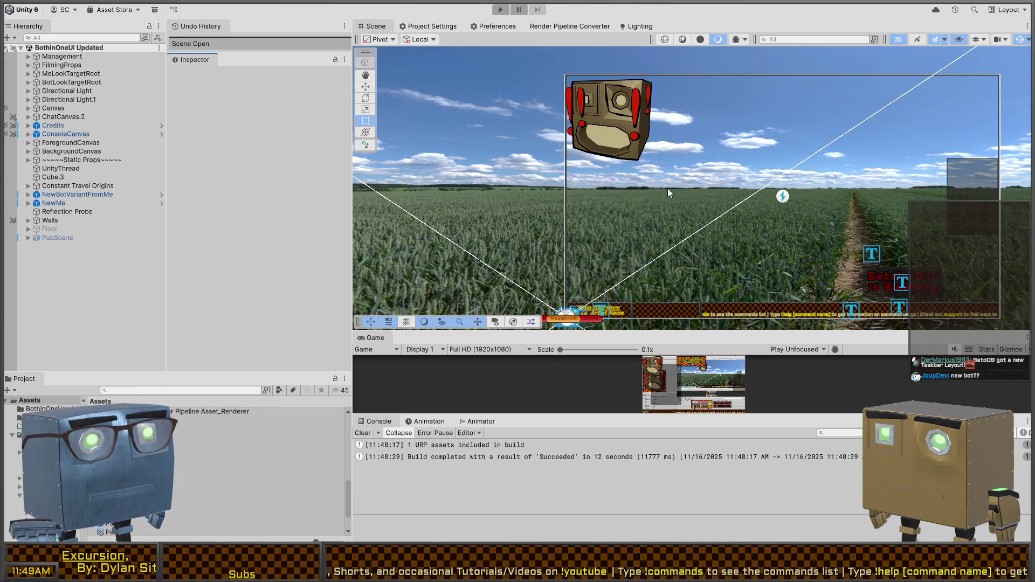
scroll(667, 188, down, 3)
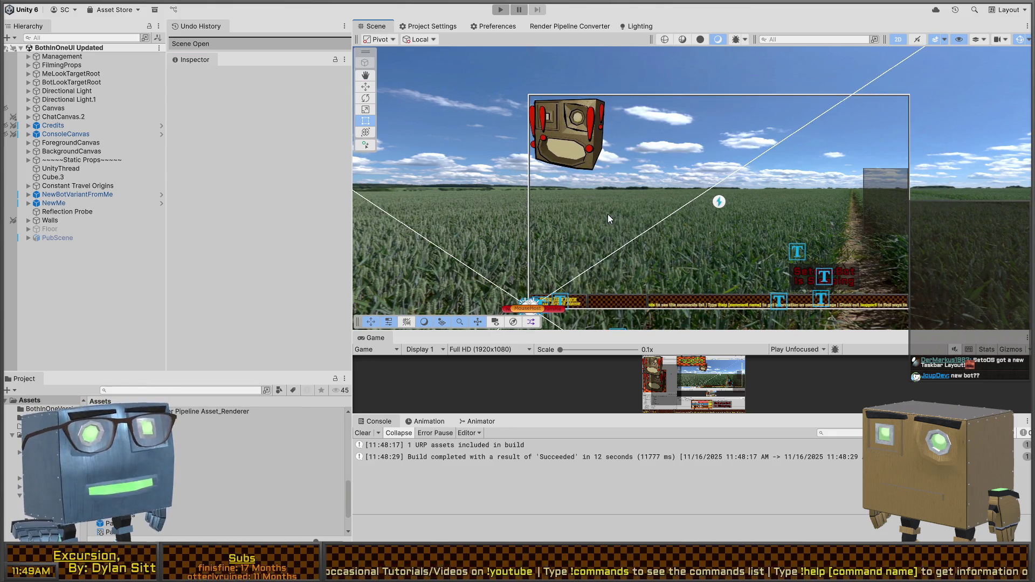
drag(608, 215, 621, 205)
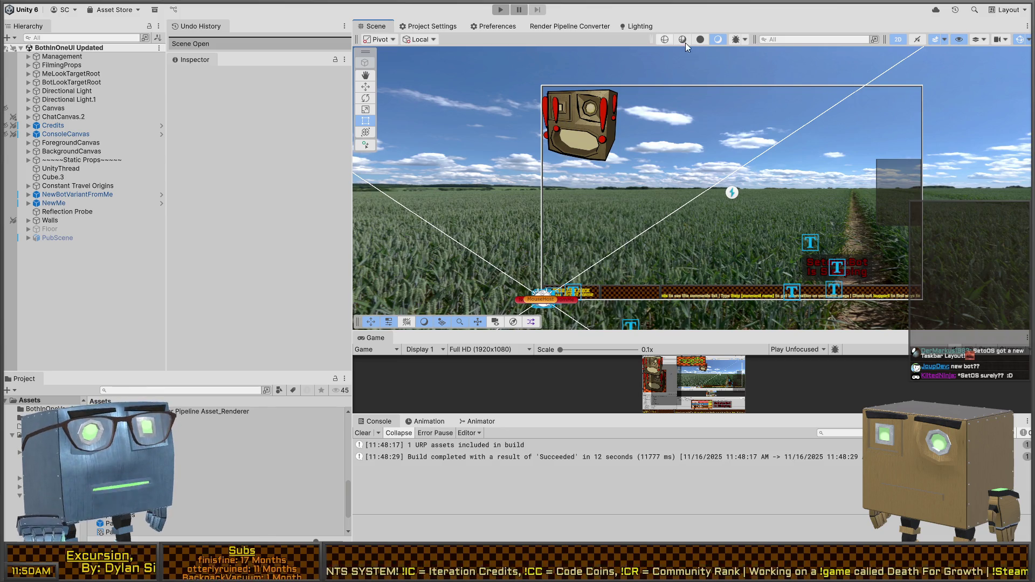
mouse_move(685, 202)
mouse_down()
mouse_move(701, 210)
mouse_move(588, 167)
mouse_move(713, 164)
mouse_move(672, 173)
mouse_up()
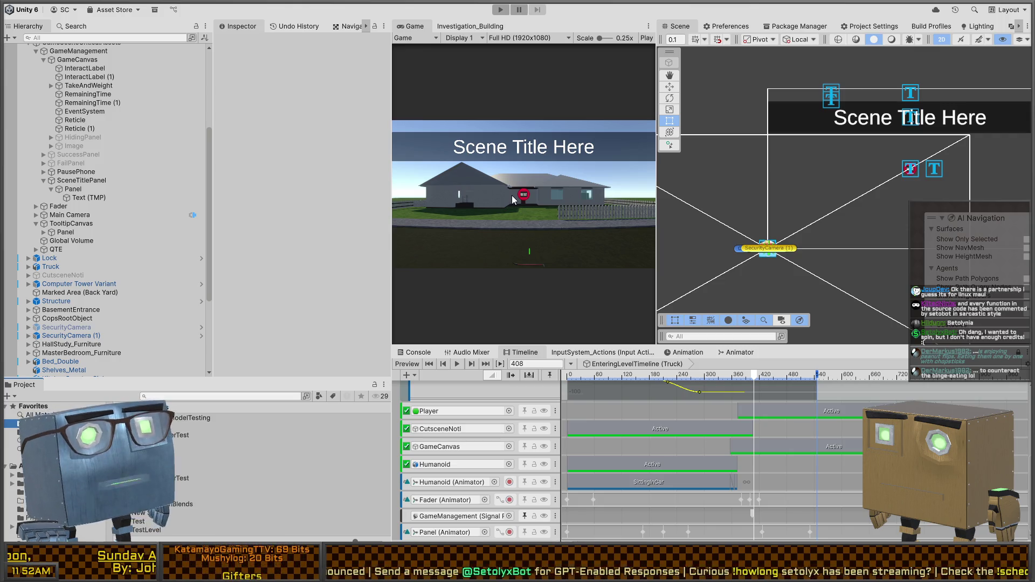
Step: Show the Console to view the exposed-name warnings and the TimelineWindow GUI layout error
click(418, 352)
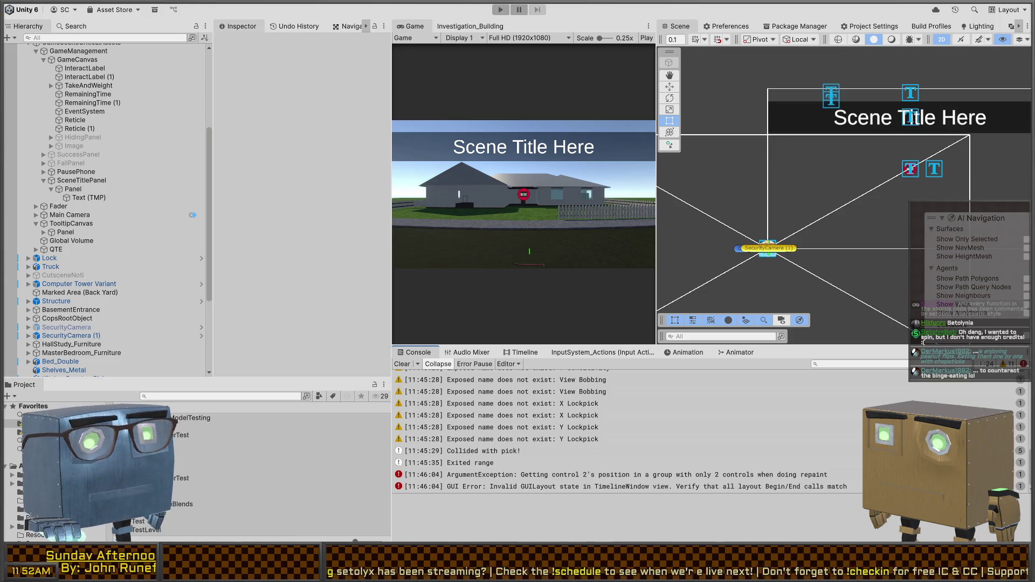
Step: Select the MainMenu scene asset, then expand Truck and TruckRig down to Root in the Hierarchy
click(161, 494)
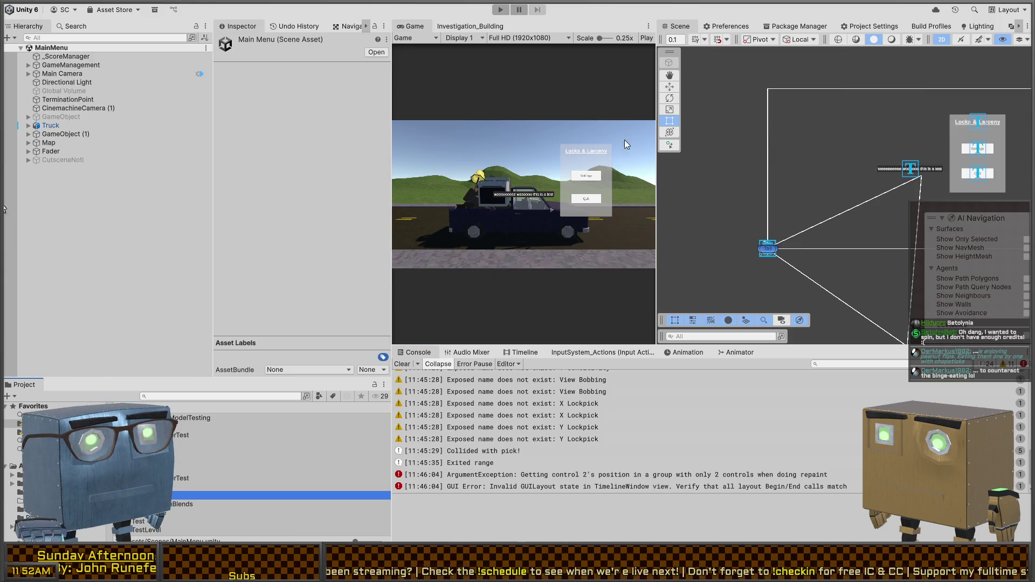
click(29, 126)
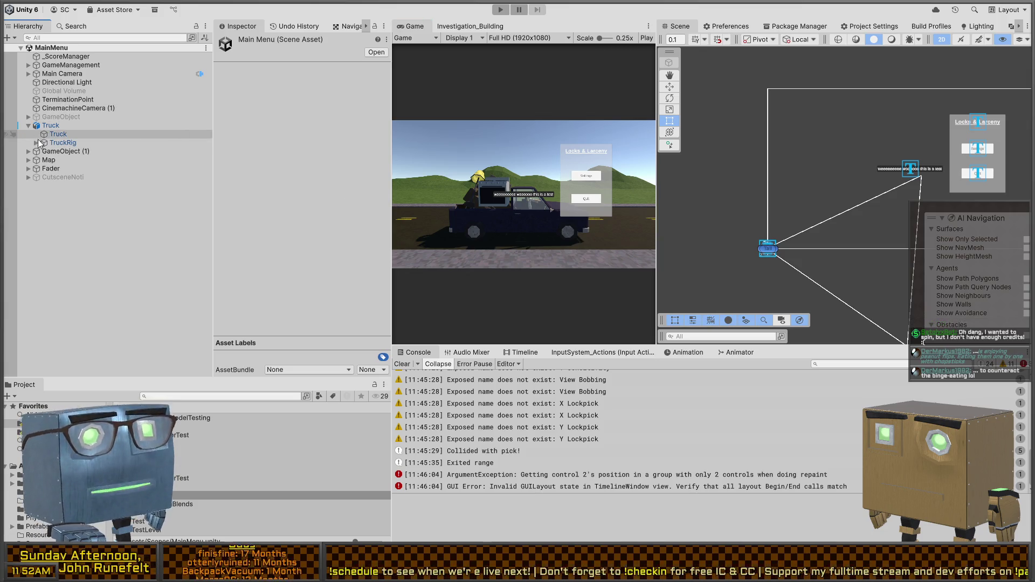
click(34, 144)
click(35, 142)
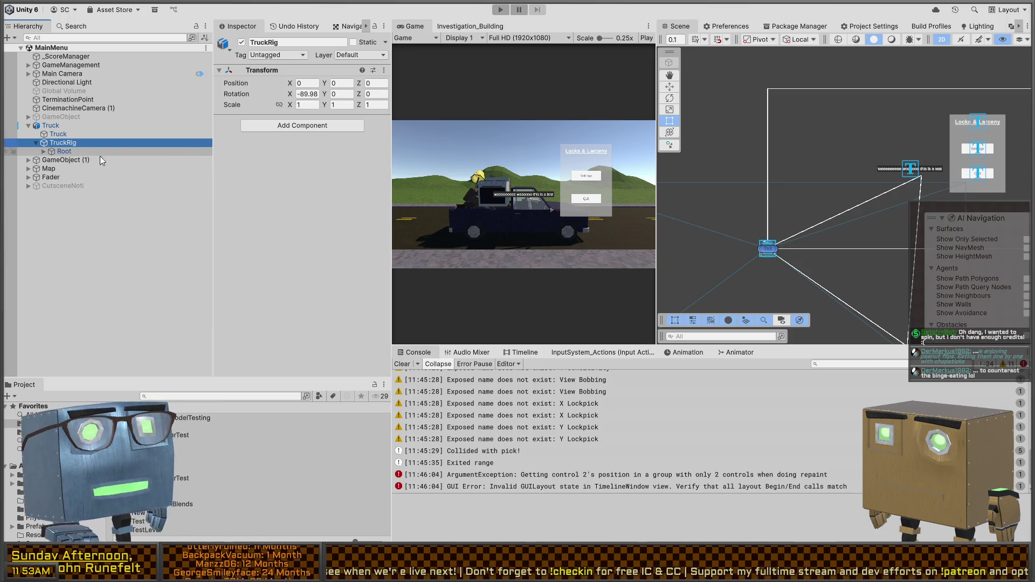
Step: Frame the truck rig, switch the Scene view back to 3D perspective, then move to Visual Studio
key(f)
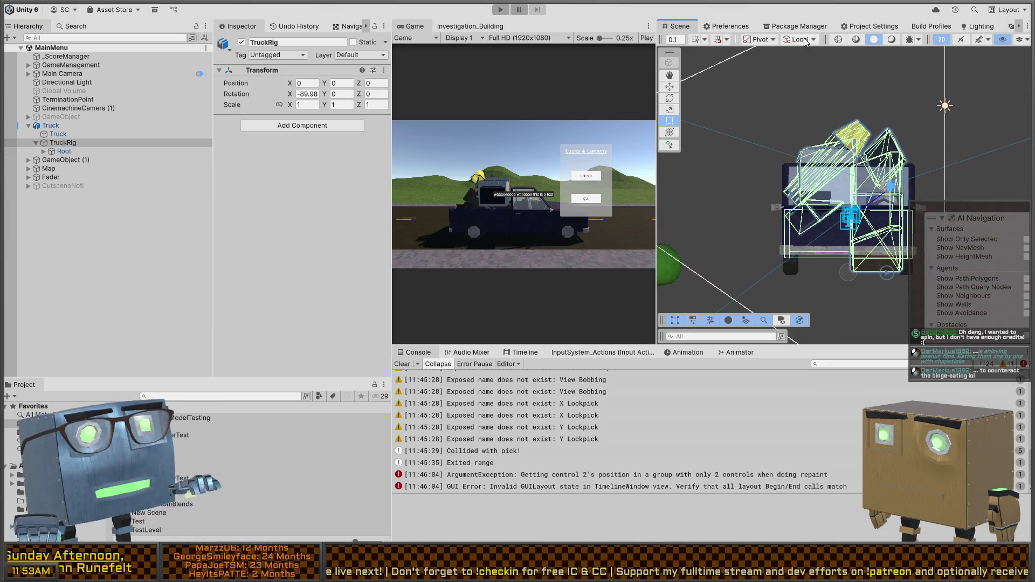
click(940, 40)
mouse_move(840, 172)
mouse_down()
mouse_move(862, 169)
mouse_move(765, 188)
mouse_move(625, 184)
mouse_move(626, 132)
mouse_move(844, 187)
mouse_up()
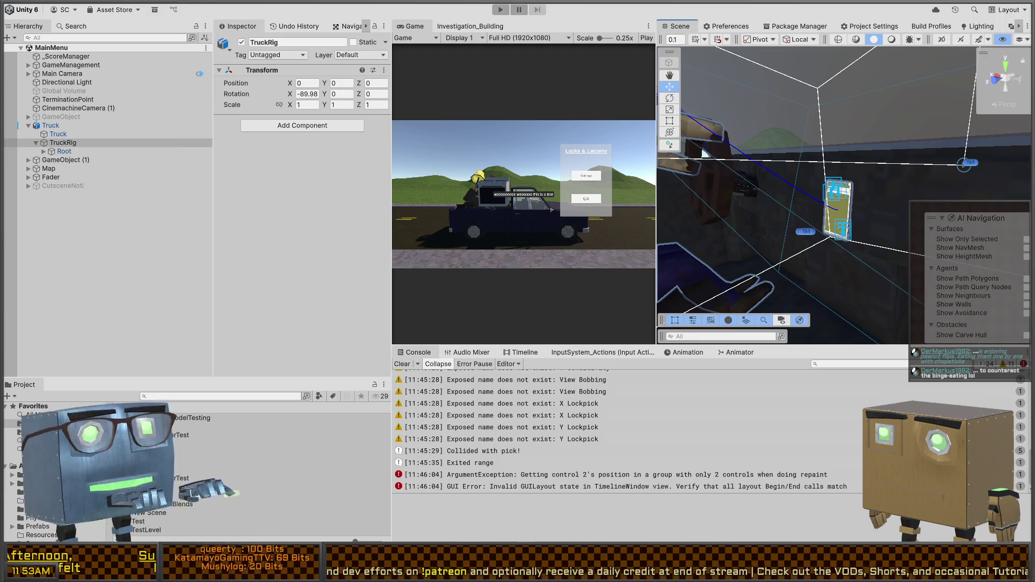
key(alt+Tab)
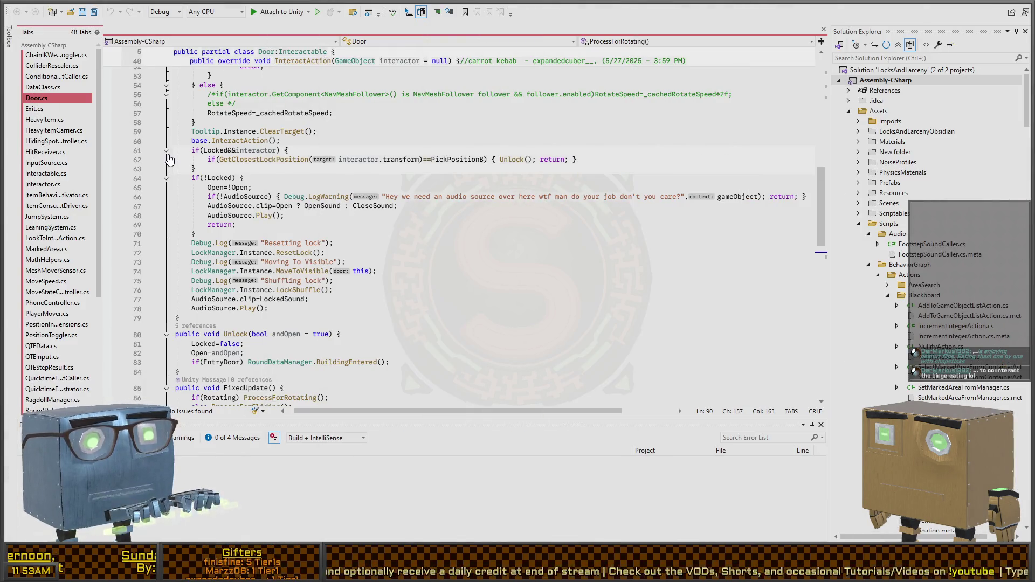
Step: In PhoneController.cs, change HomeScreen.SetActive(false) to true on line 42 in the Sleep case, then return to Unity
key(F12)
scroll(347, 201, down, 7)
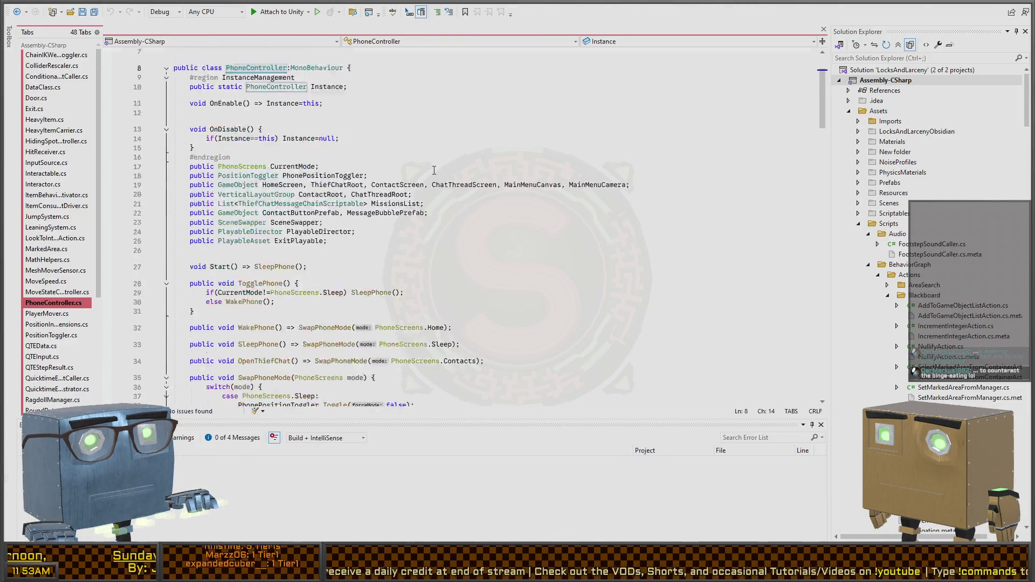
scroll(287, 229, down, 2)
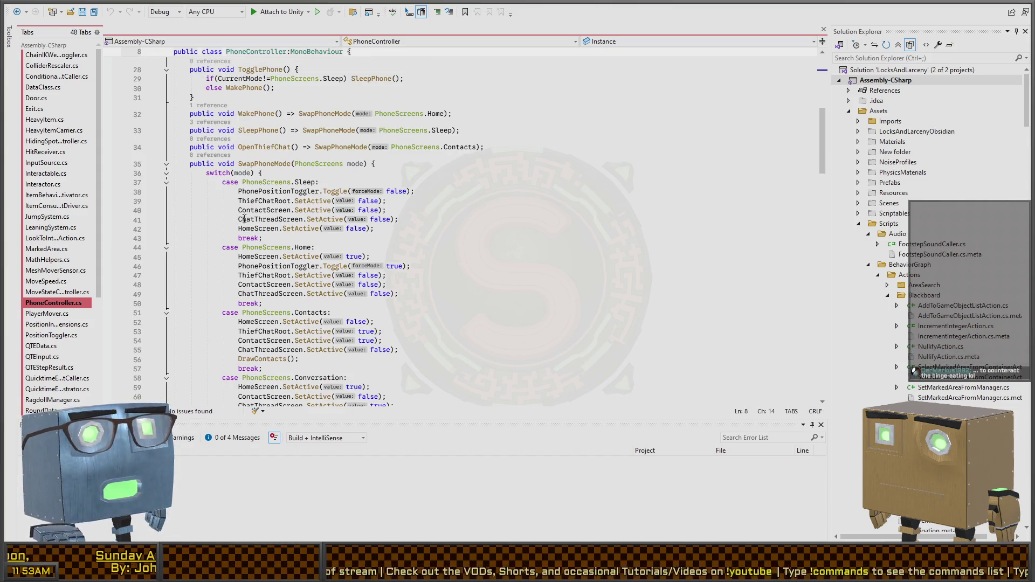
click(367, 228)
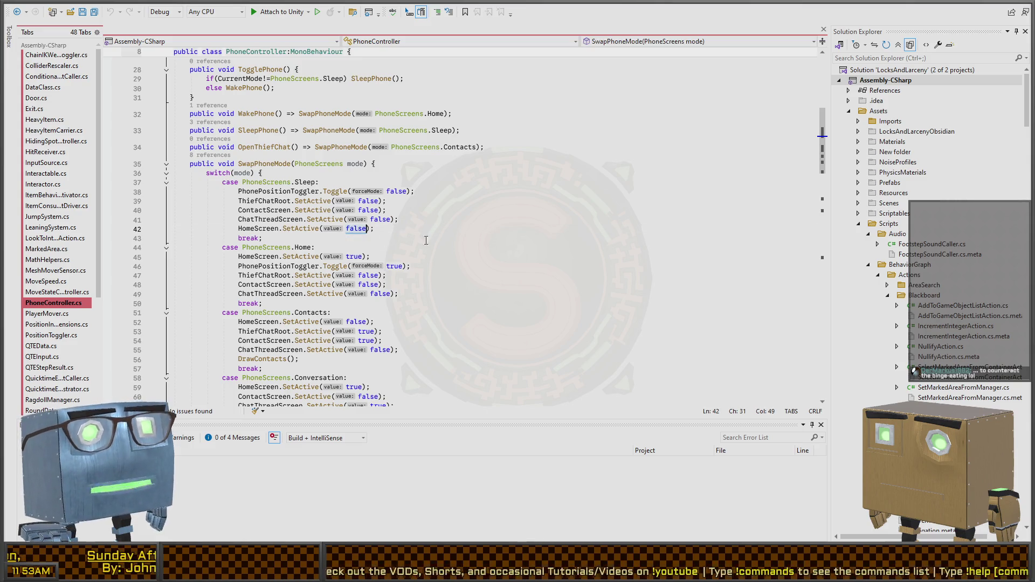
key(BackSpace)
key(BackSpace)
key(BackSpace)
text(true)
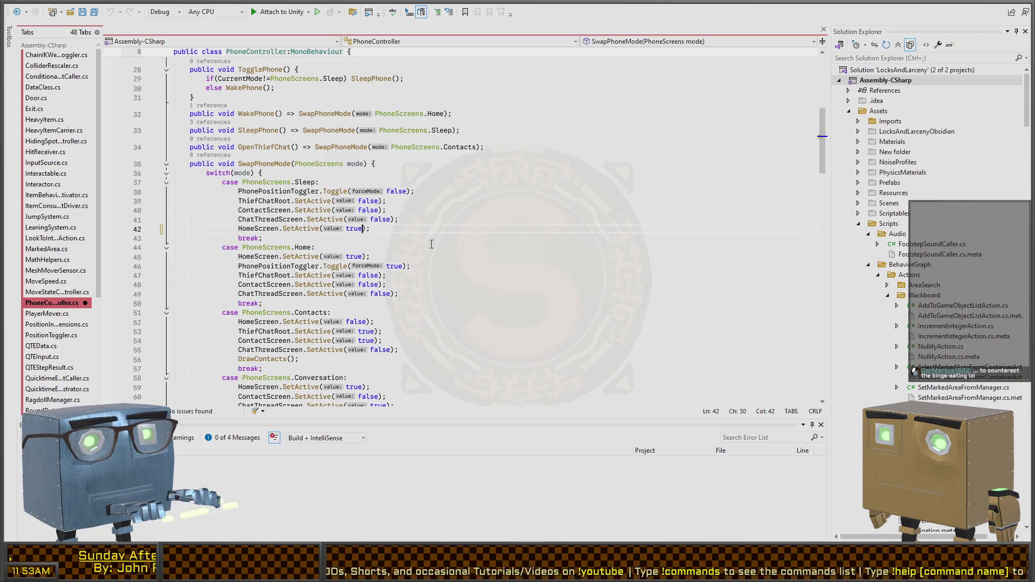
key(alt+Tab)
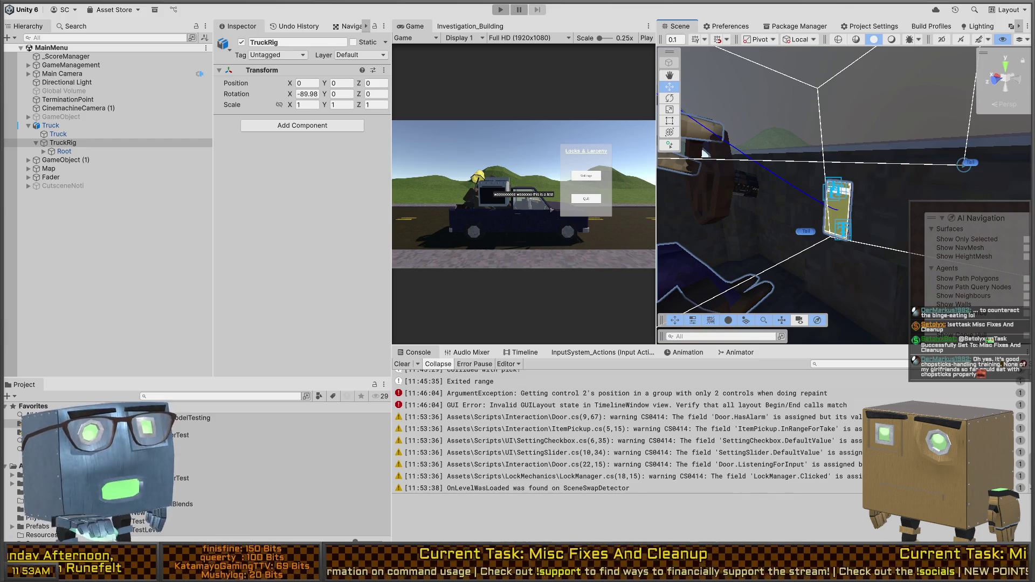
Step: Expand the truck rig's Root object and inspect the Bone.002 transform
mouse_move(849, 221)
mouse_down()
mouse_move(846, 206)
mouse_move(856, 224)
mouse_move(884, 229)
mouse_move(848, 200)
mouse_move(845, 162)
mouse_up()
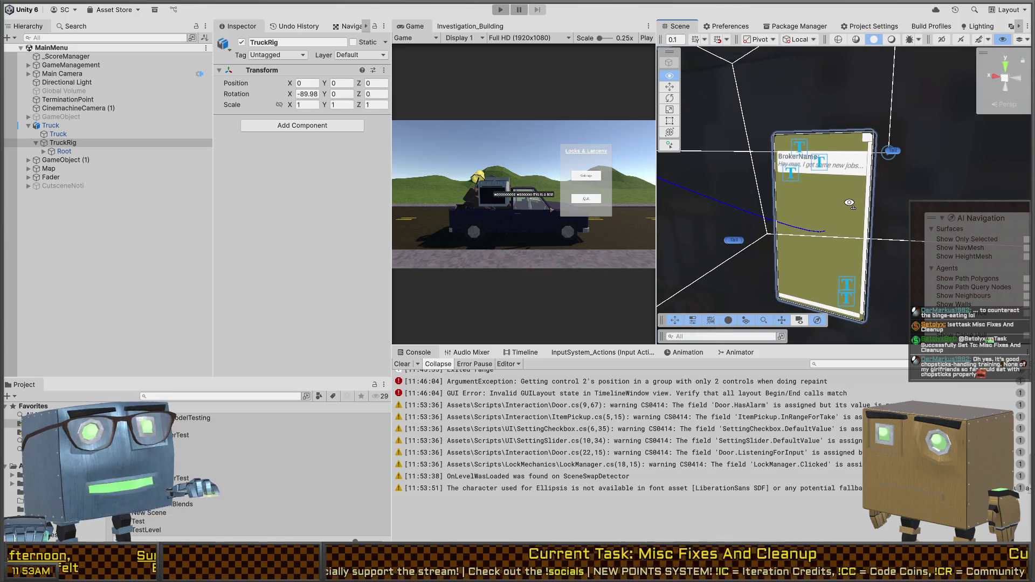
click(63, 152)
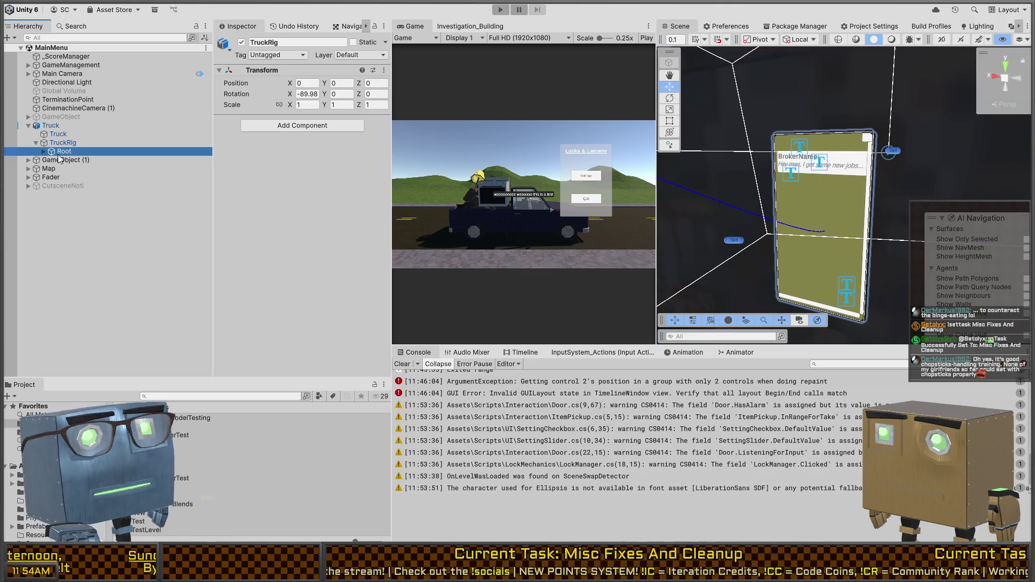
click(44, 151)
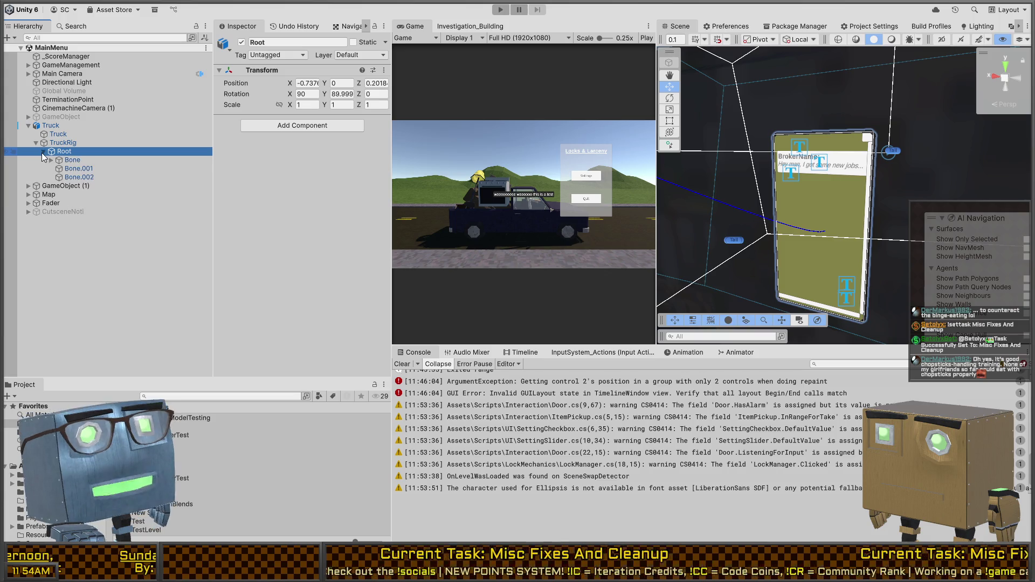
click(79, 168)
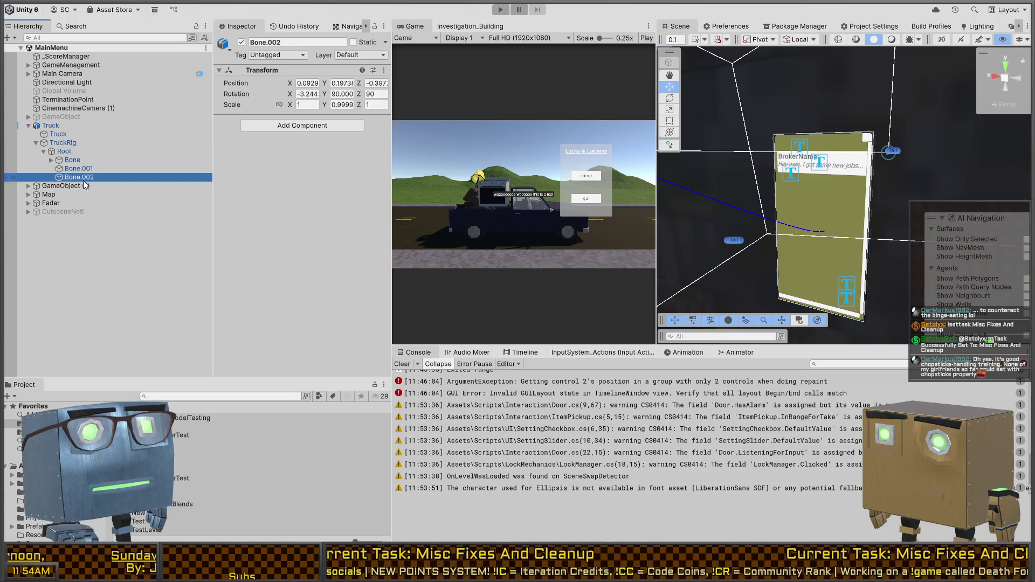
Step: Reselect TruckRig and run the game in a maximized Game view
click(77, 144)
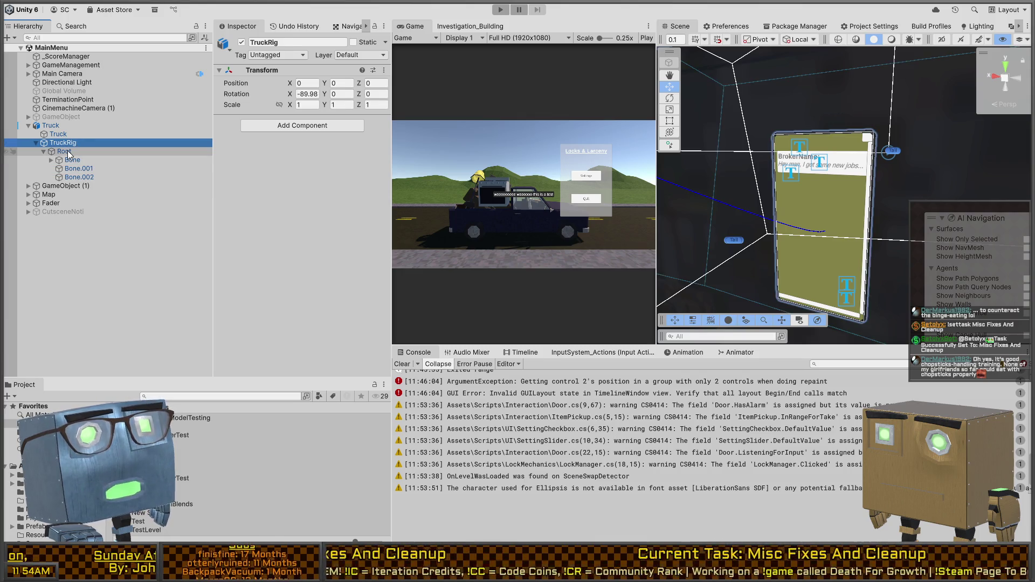
key(shift+space)
key(ctrl+p)
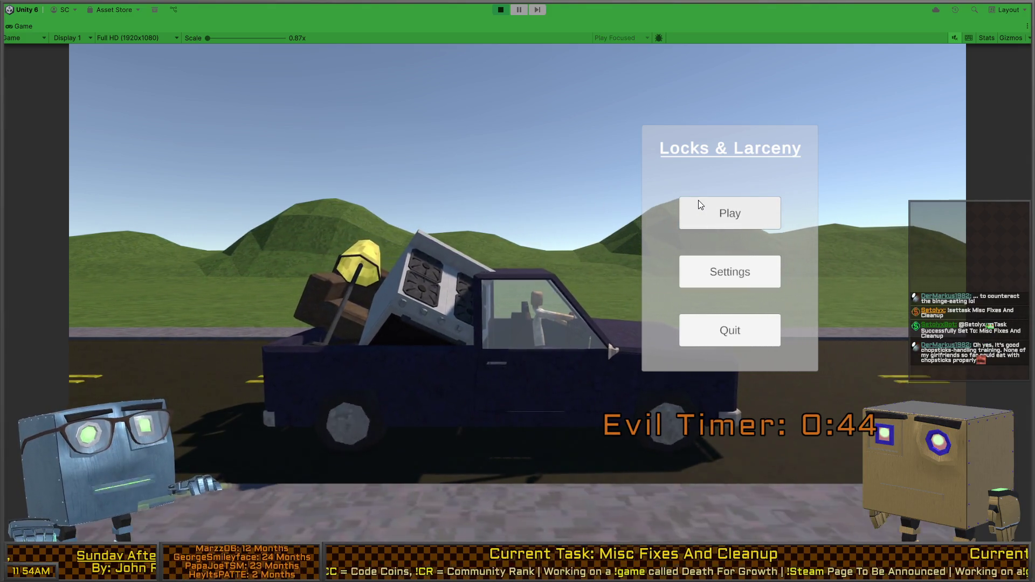
Step: Start the game from the main menu and dismiss every pop-up, including 'You did this' and 'You are braindead'
click(711, 217)
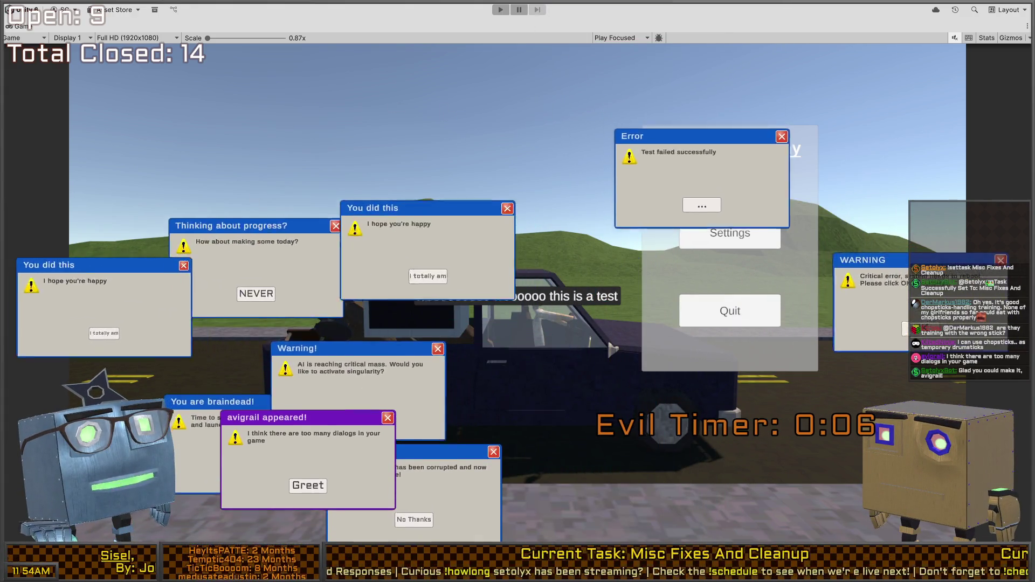
click(422, 517)
click(422, 519)
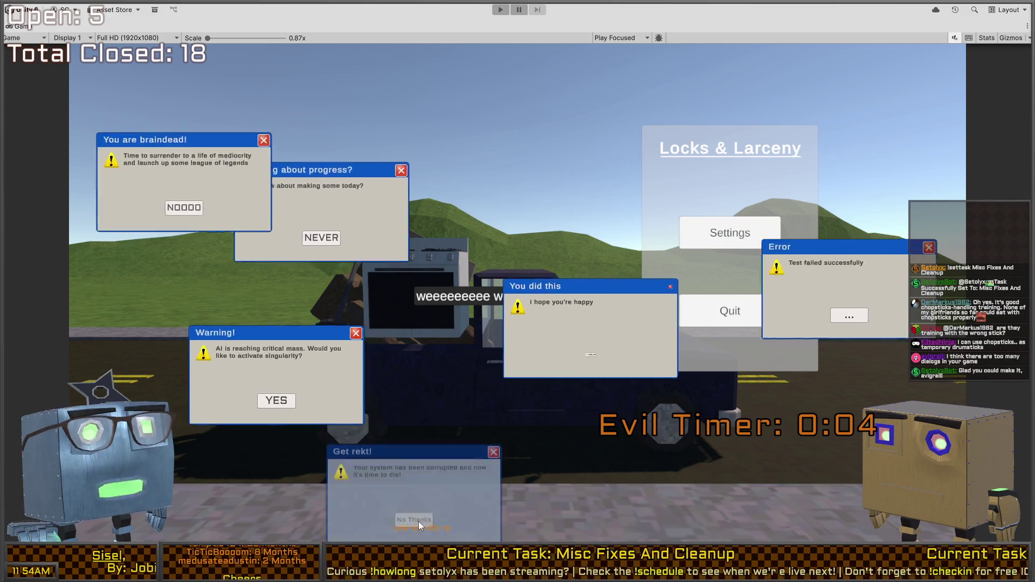
click(340, 361)
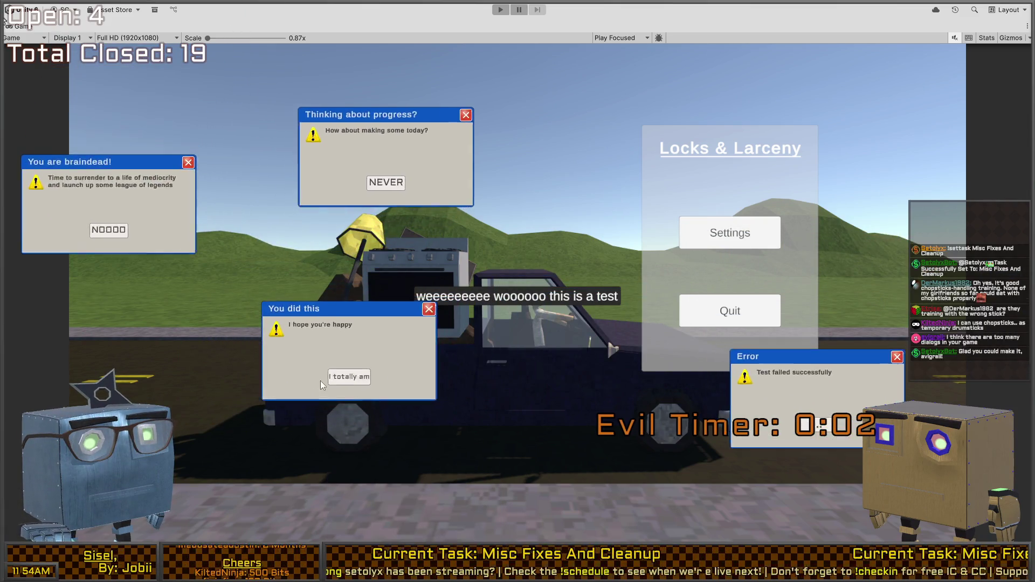
click(314, 380)
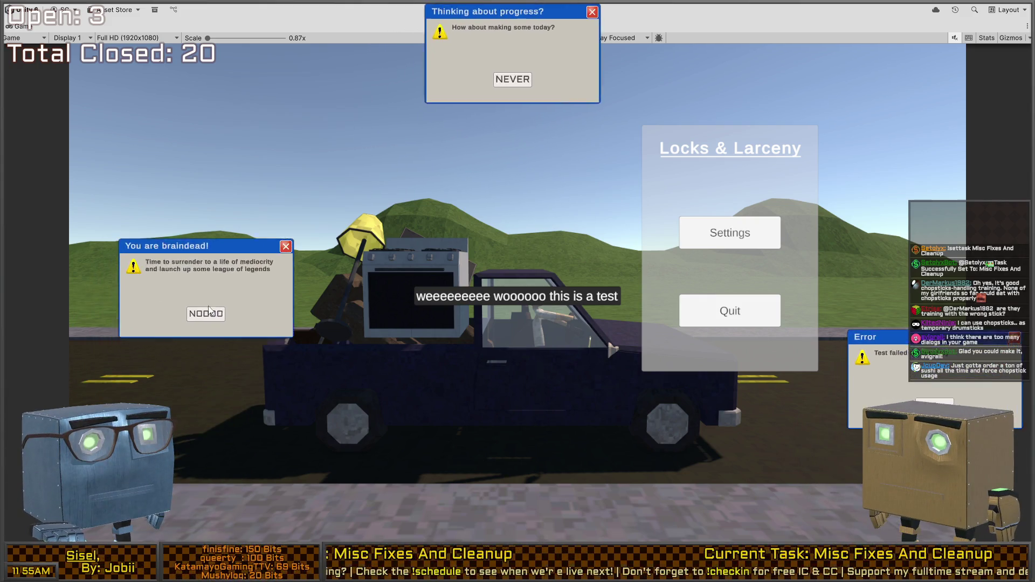
click(208, 307)
click(551, 183)
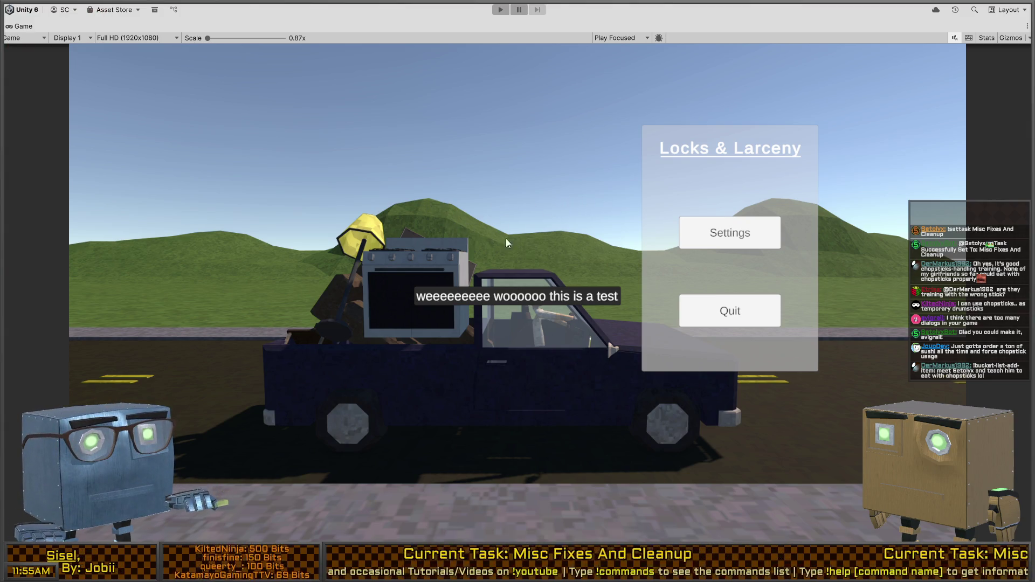
key(shift+space)
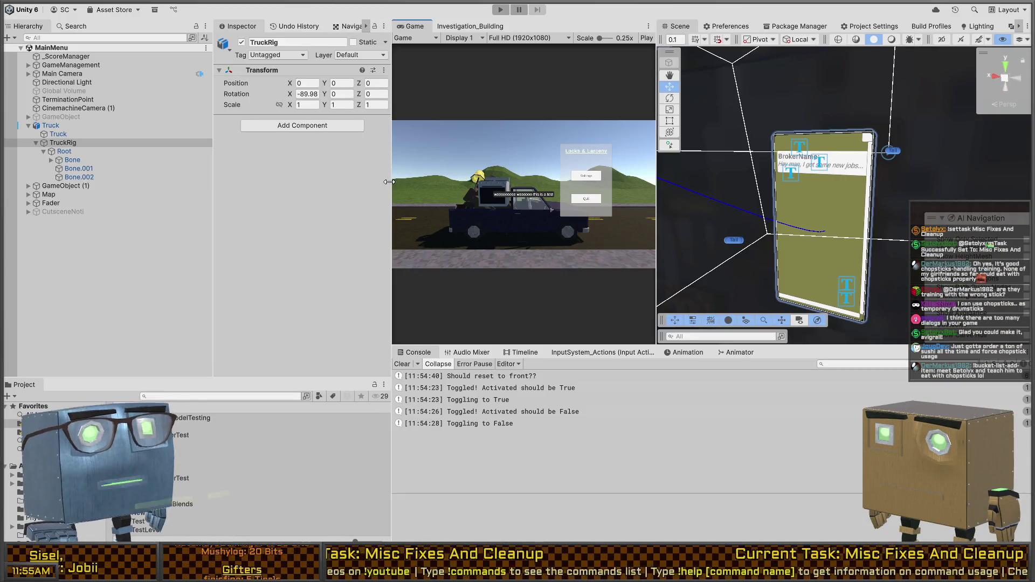
Step: Widen the Game and Scene panels and frame the Scene view over the wall
drag(393, 181, 317, 181)
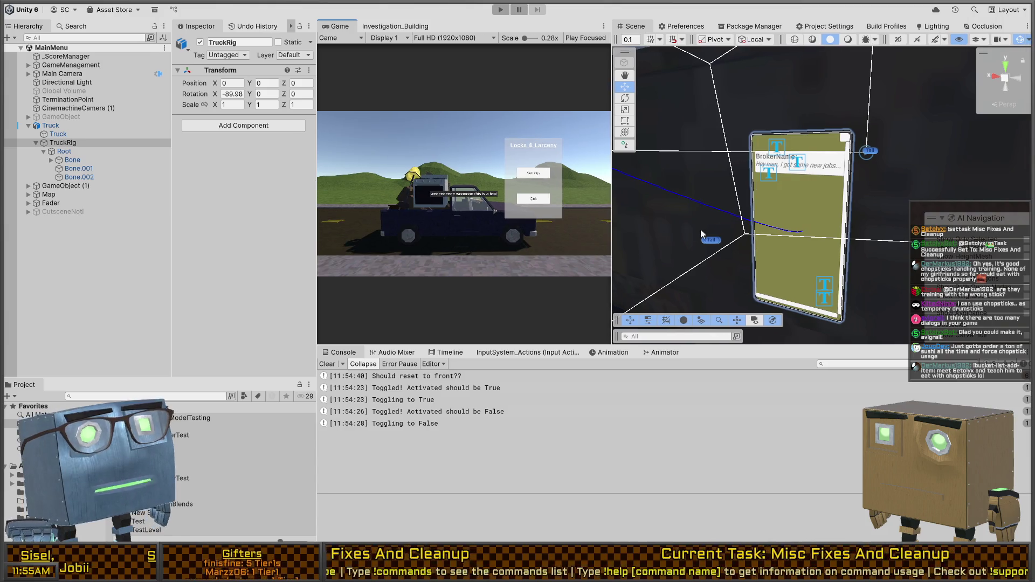
scroll(776, 178, down, 5)
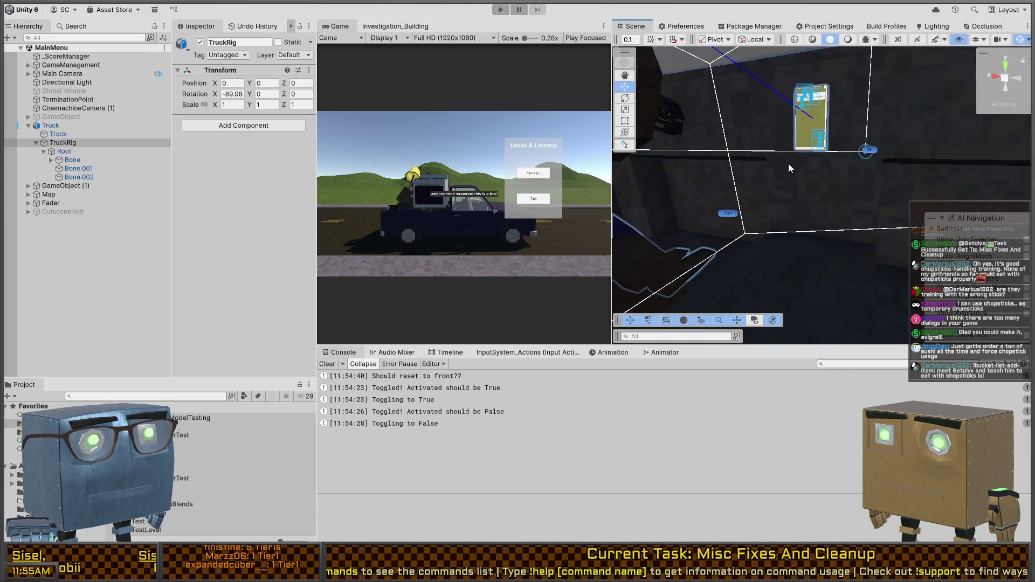
mouse_move(787, 185)
mouse_down()
mouse_move(861, 183)
mouse_move(865, 163)
mouse_move(812, 229)
mouse_move(803, 225)
mouse_up()
Step: Replay the game, tap the phone, quit from it to the main menu, then stop Play mode
key(ctrl+p)
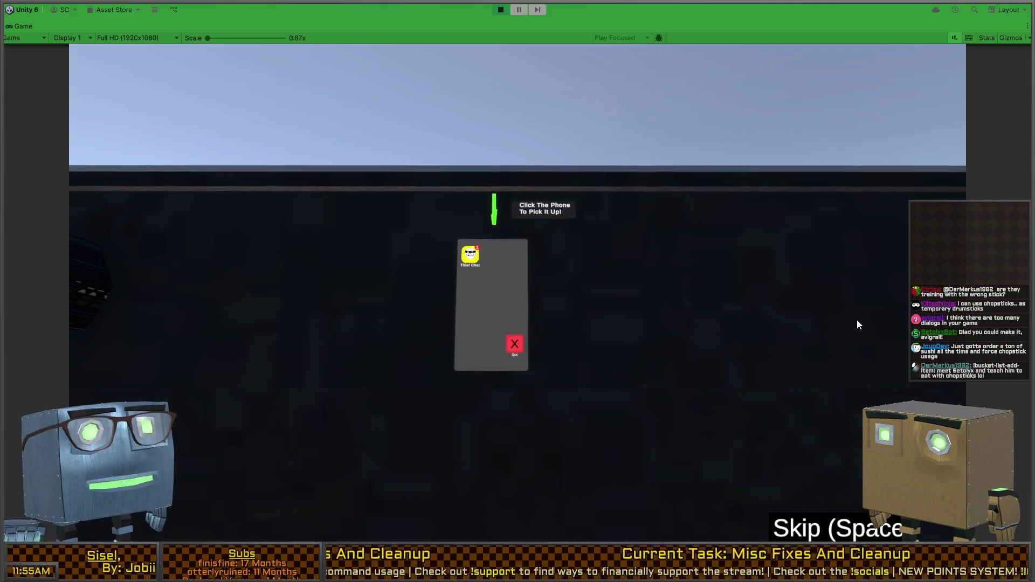
click(477, 318)
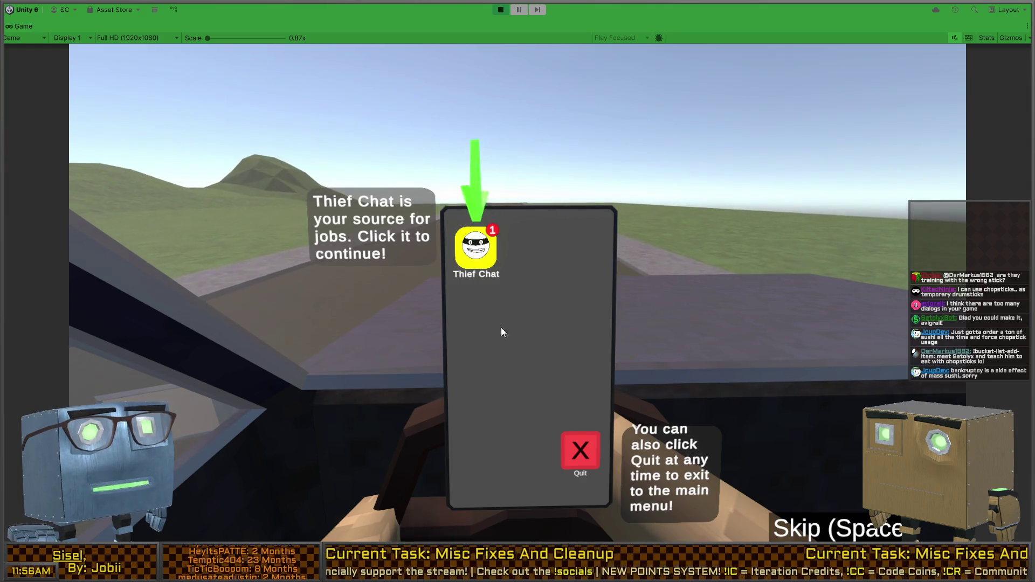
click(575, 444)
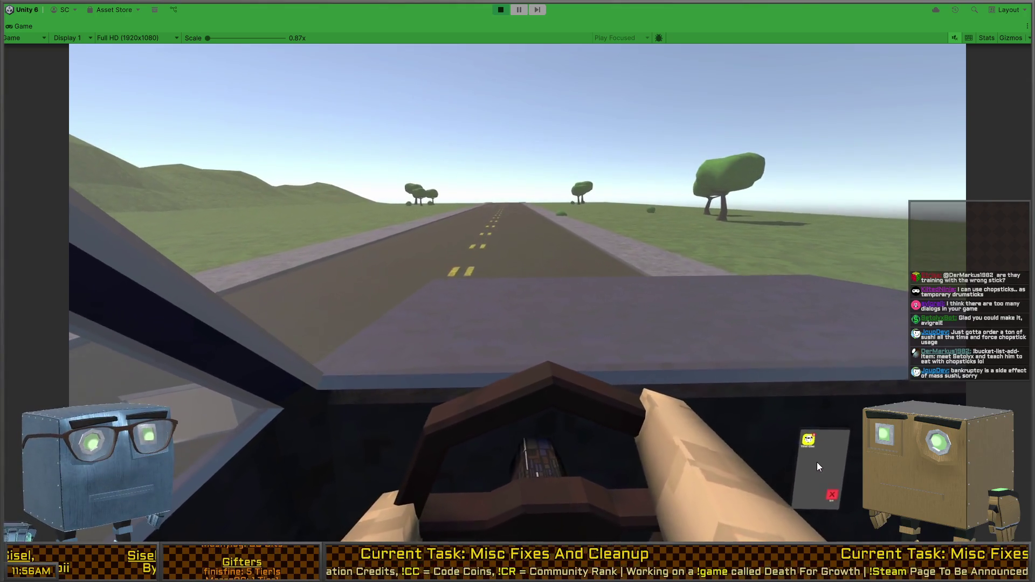
key(ctrl+p)
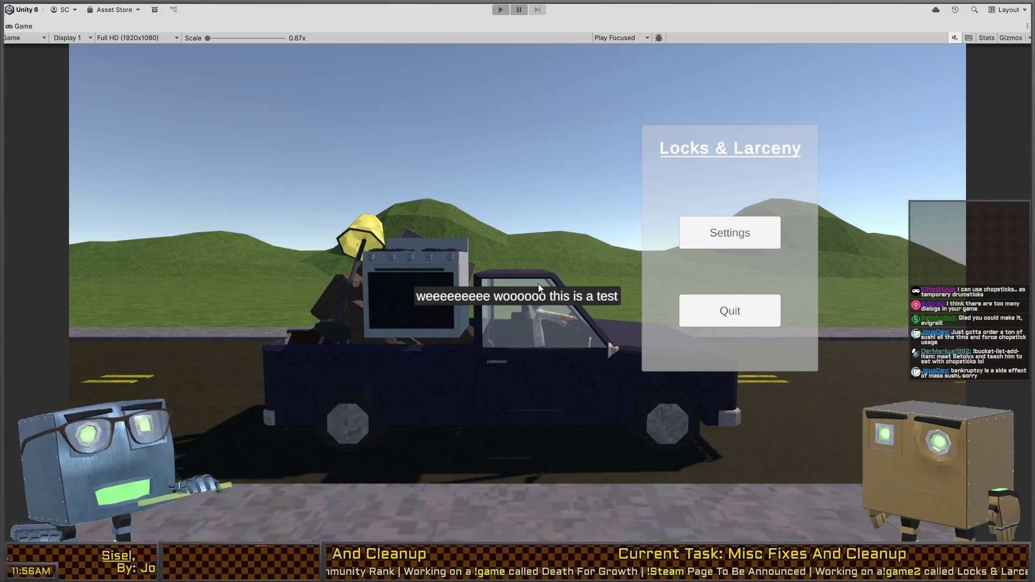
Step: Inspect the truck's Bone and Truck objects and the phone's tutorial continue clicker
key(shift+space)
drag(820, 242, 306, 163)
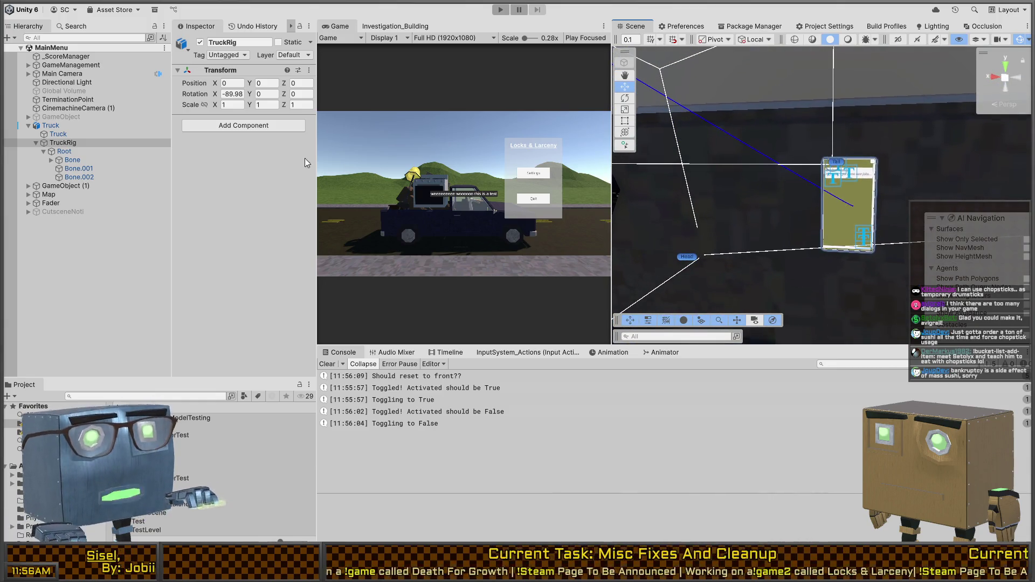
click(72, 160)
click(56, 135)
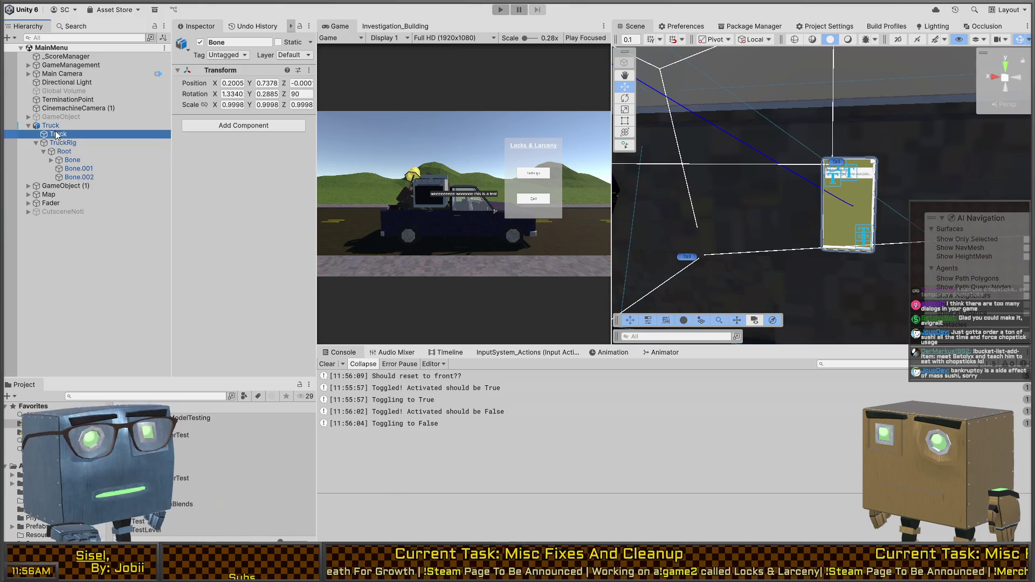
click(56, 126)
click(822, 204)
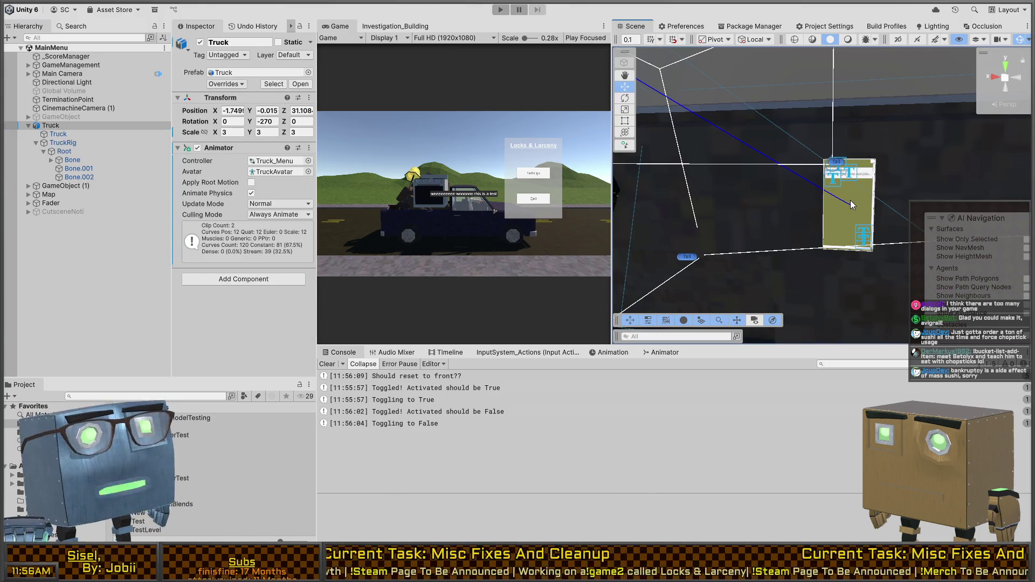
scroll(119, 303, down, 2)
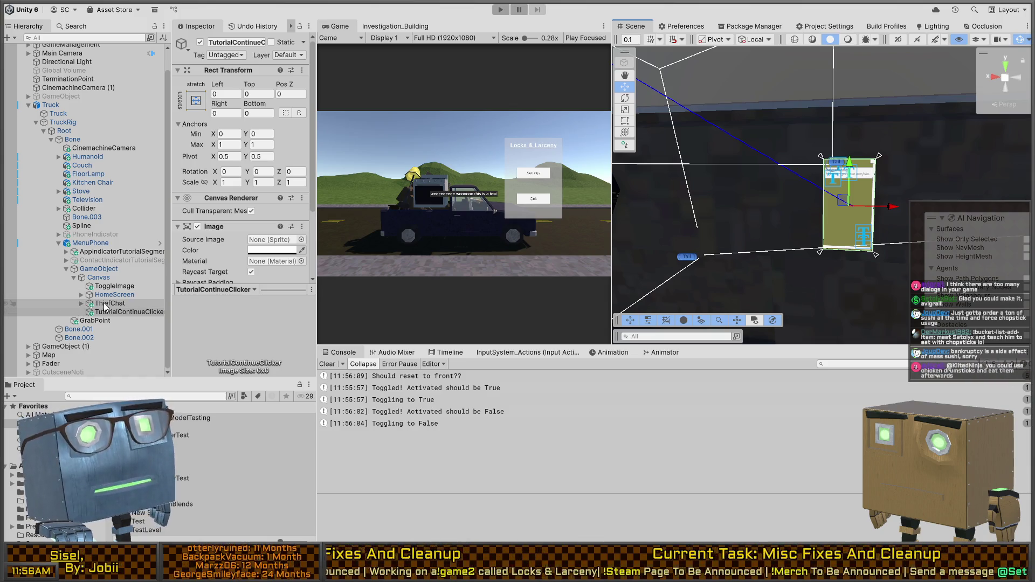
Step: Collapse ThiefChat, expand HomeScreen, and select its Quit Button
click(80, 304)
click(81, 304)
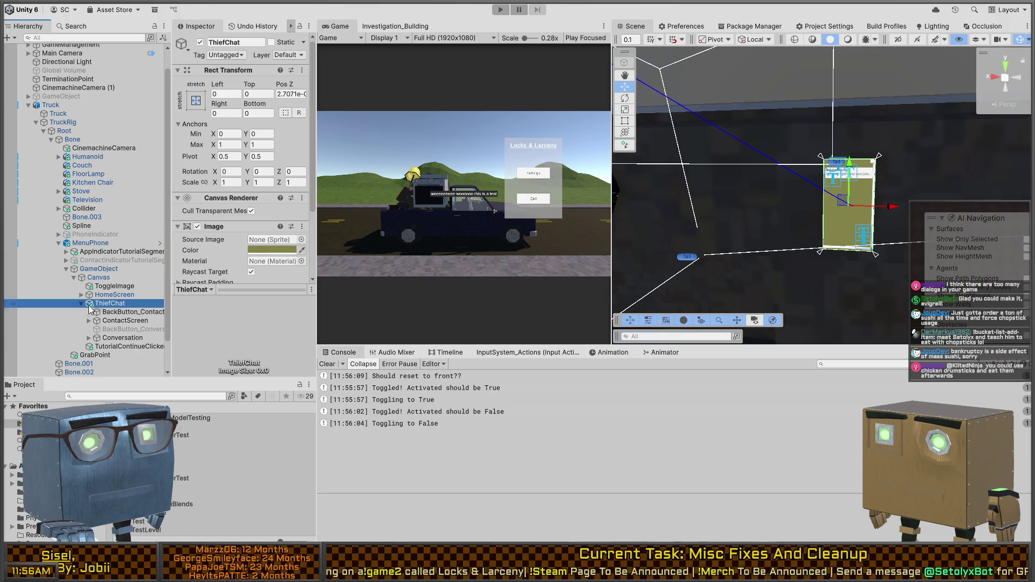
click(82, 304)
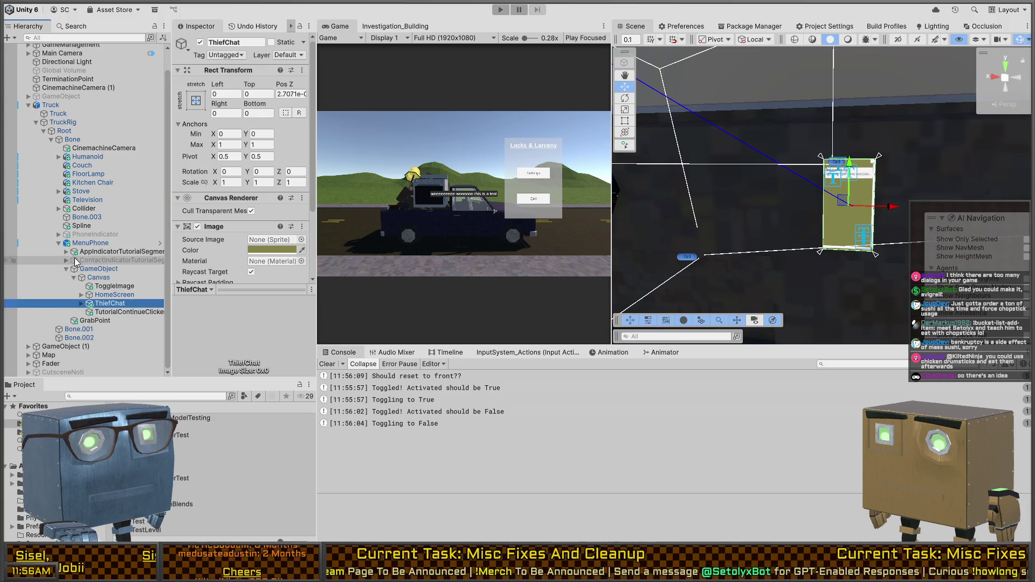
click(82, 294)
scroll(108, 299, down, 5)
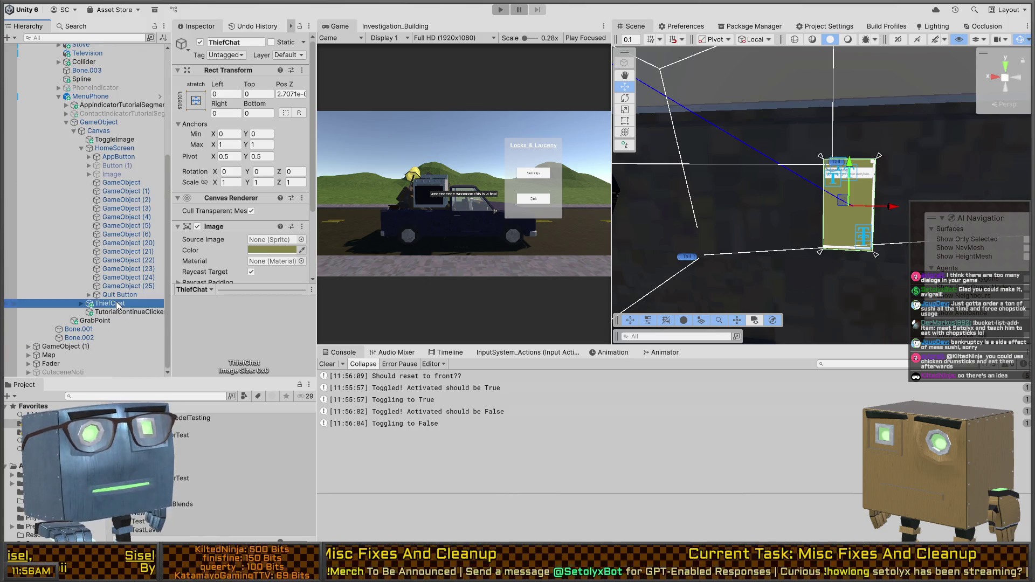
click(118, 296)
drag(147, 291, 150, 289)
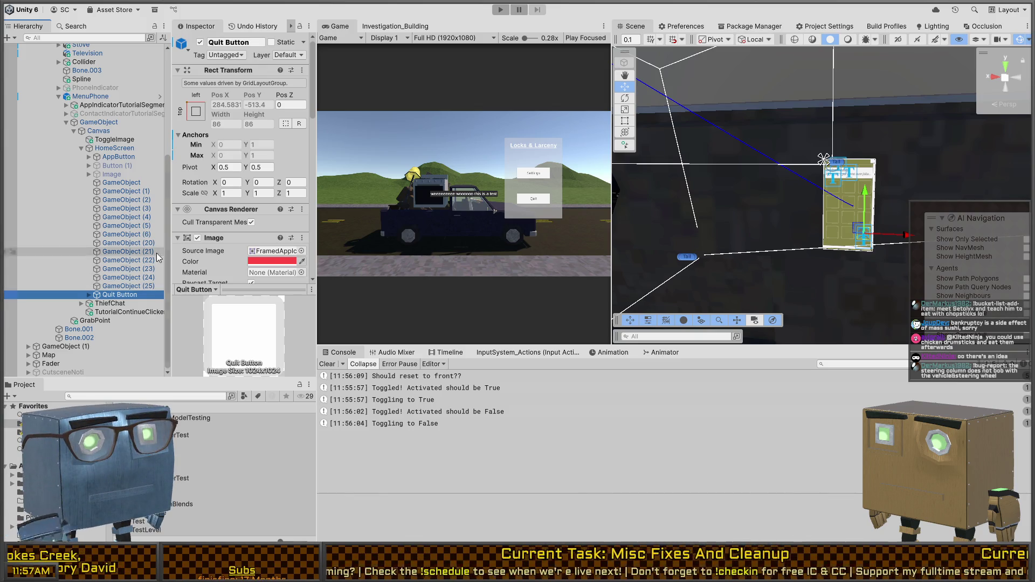
Step: Frame the phone in the Scene view and bring the Quit Button's On Click list into view
drag(798, 200, 545, 192)
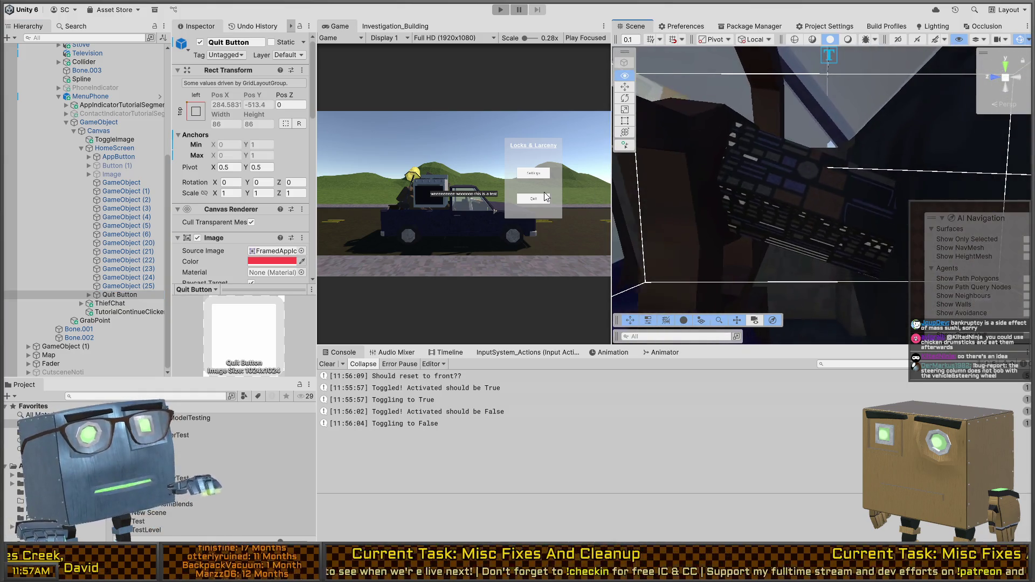
mouse_move(701, 205)
mouse_down()
mouse_move(744, 213)
mouse_move(647, 186)
mouse_up()
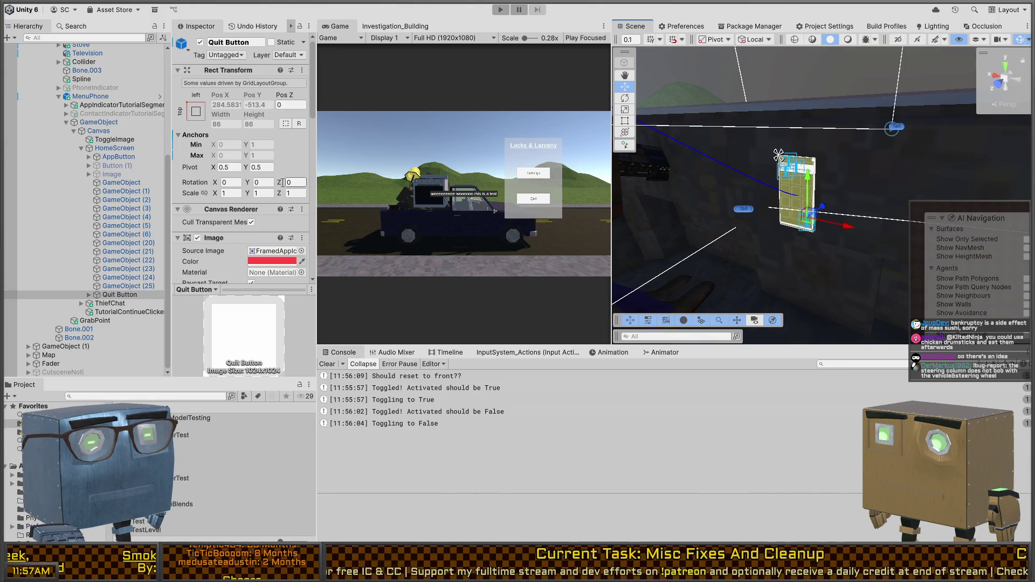
scroll(212, 212, down, 5)
scroll(207, 171, down, 6)
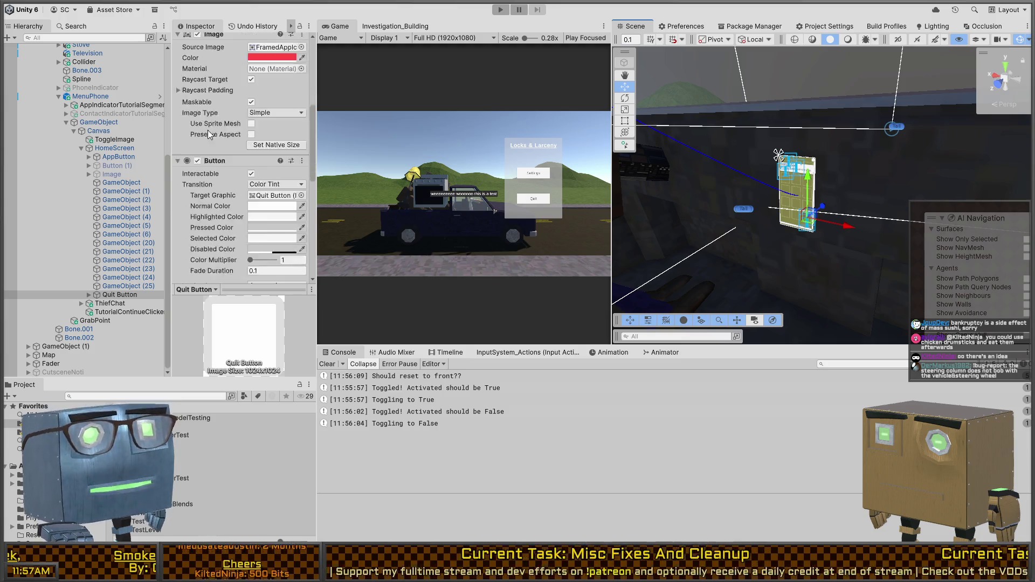
scroll(188, 112, down, 6)
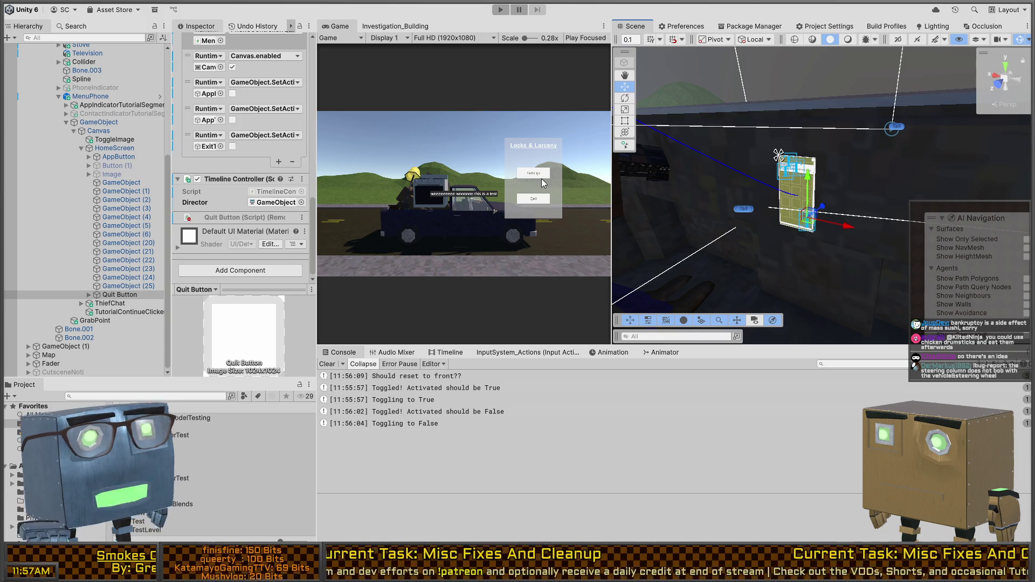
scroll(215, 208, up, 2)
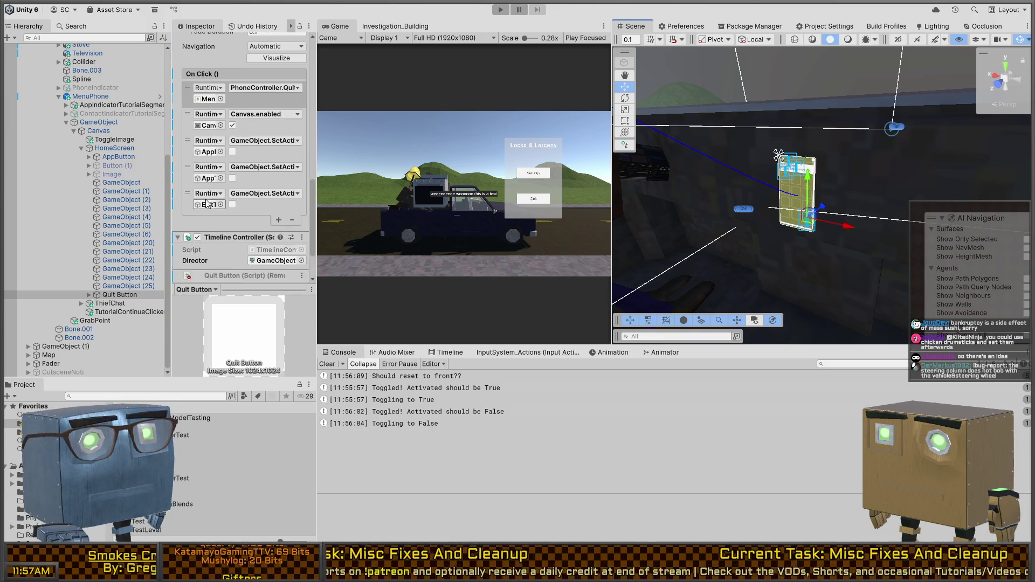
scroll(206, 203, up, 8)
scroll(209, 180, down, 10)
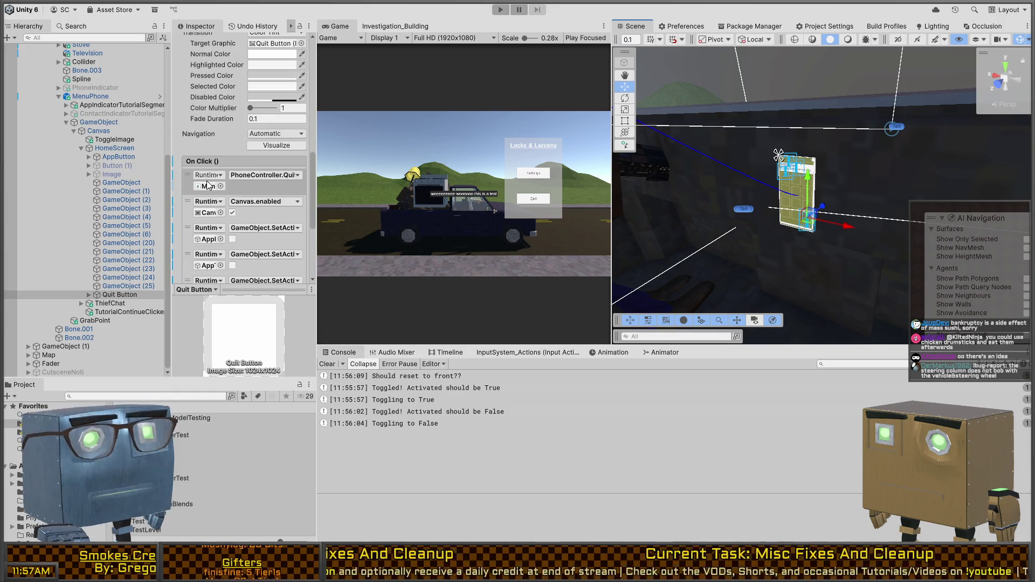
Step: Add an On Click event targeting the timeline GameObject that calls PlayableDirector.Stop
click(278, 192)
scroll(227, 226, down, 2)
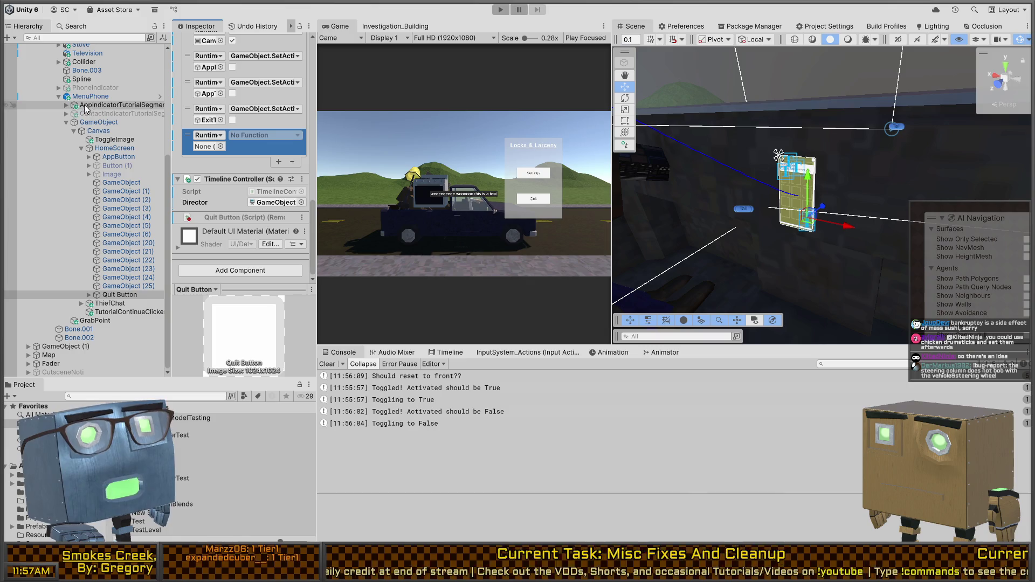
scroll(73, 291, up, 3)
scroll(72, 293, down, 3)
mouse_move(73, 294)
mouse_down()
mouse_move(216, 142)
mouse_move(251, 174)
mouse_up()
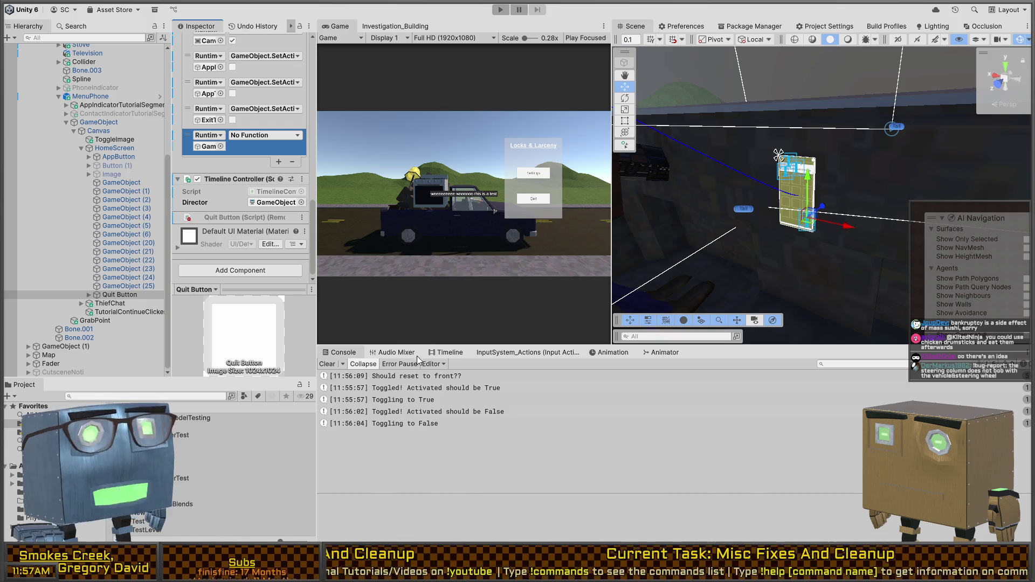
click(387, 392)
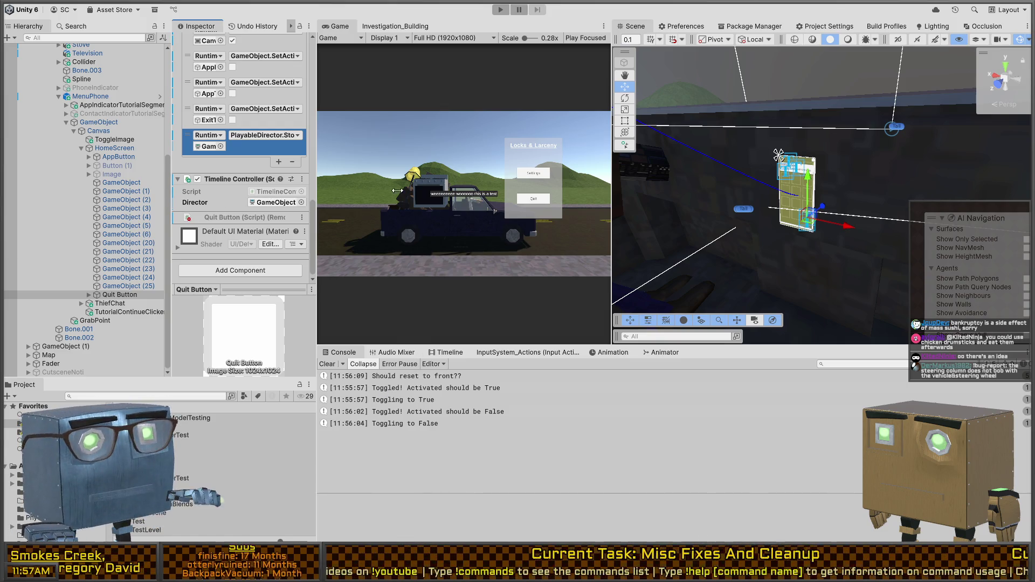
Step: Playtest: start from the menu, tap the phone, quit back to the main menu, press Play again, then stop
key(ctrl+p)
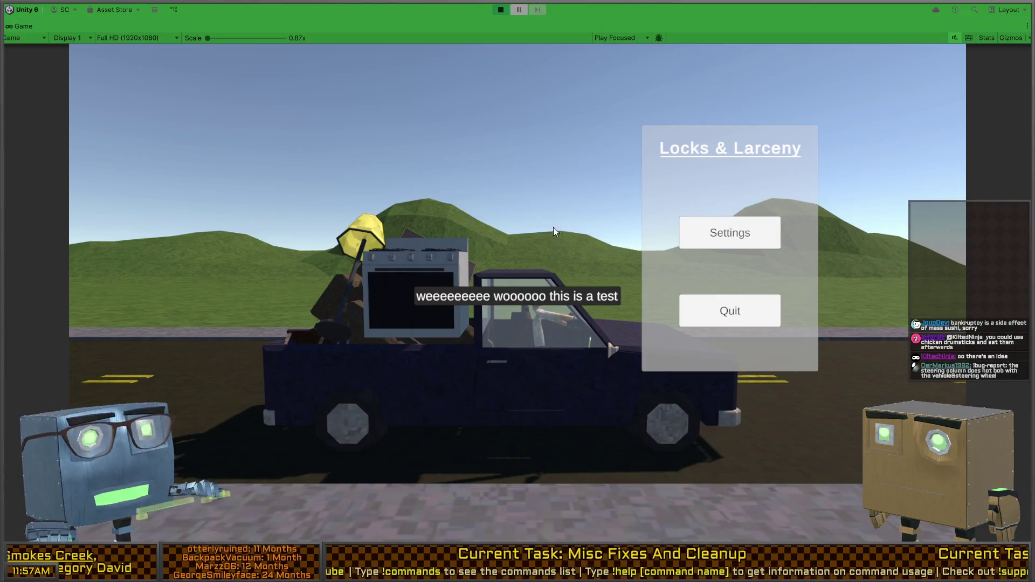
click(721, 210)
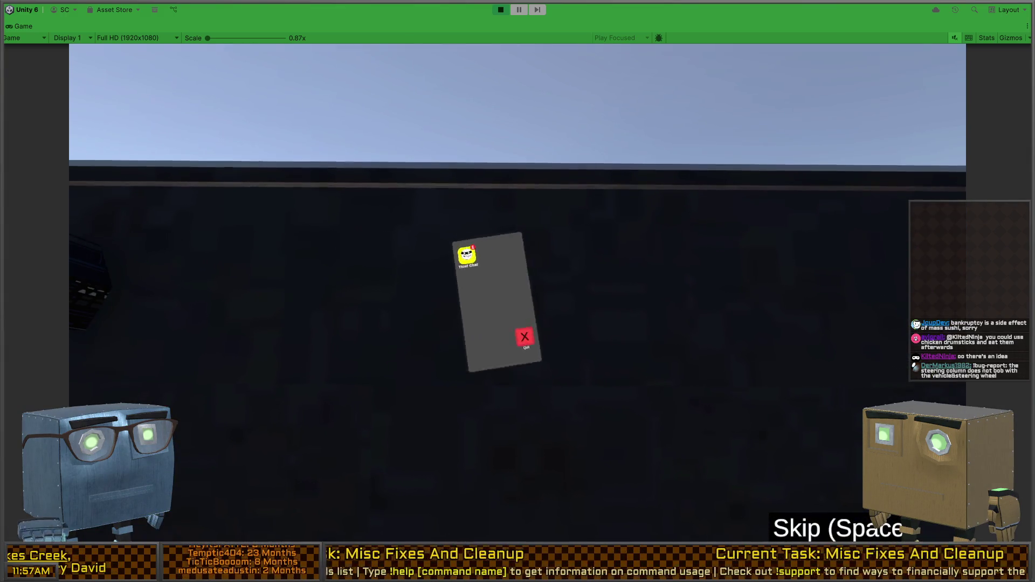
click(503, 289)
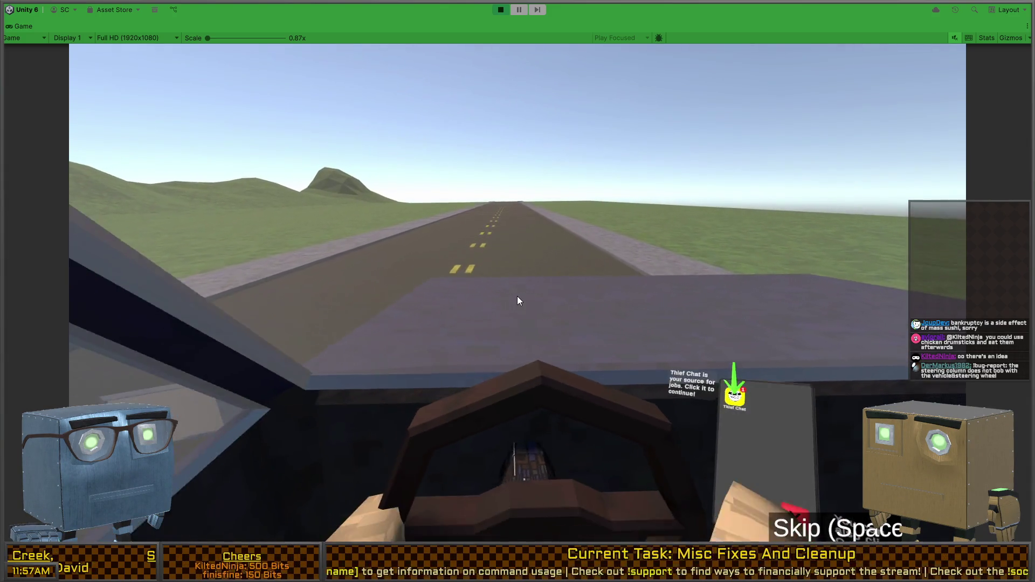
click(599, 447)
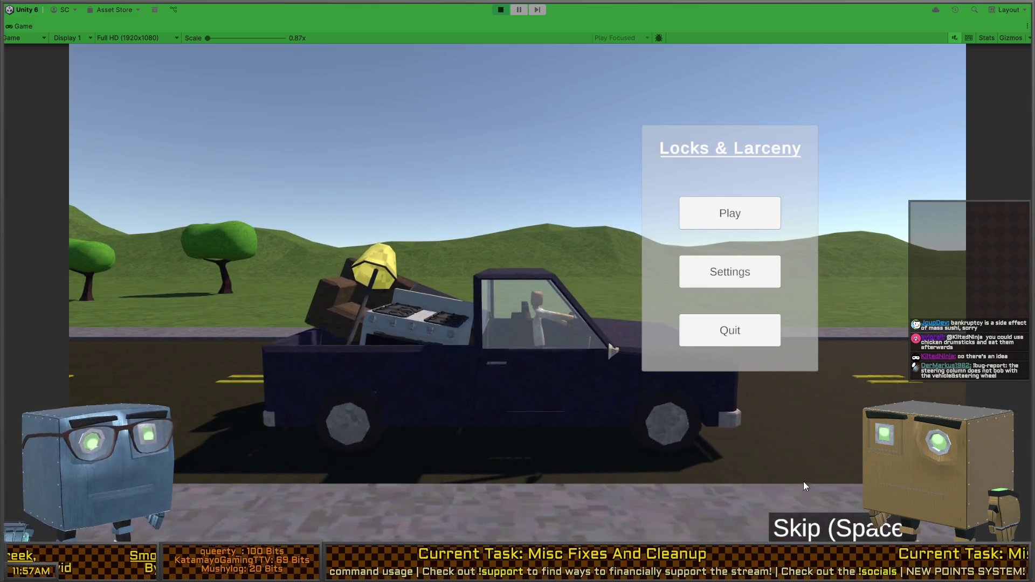
click(822, 520)
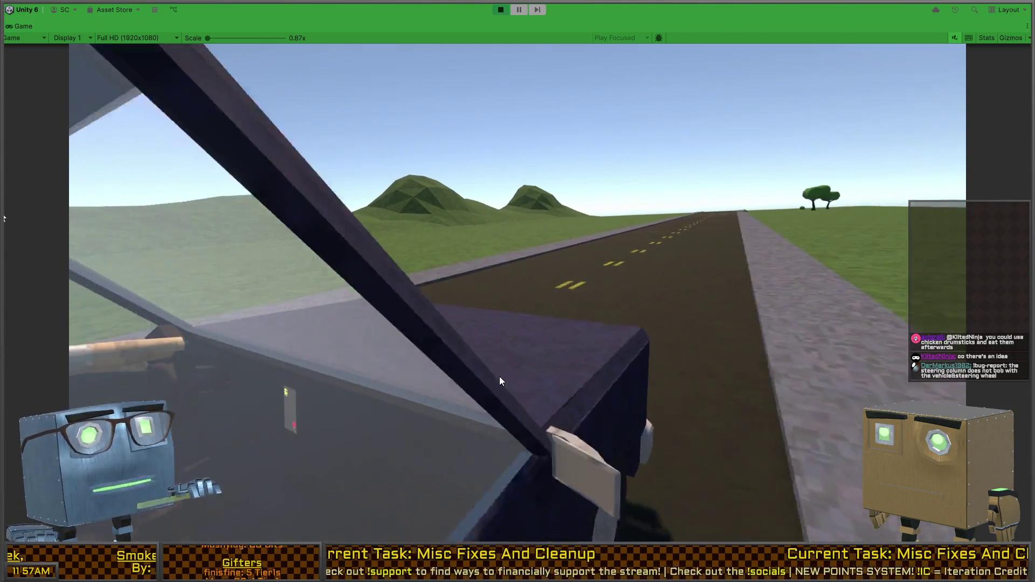
key(ctrl+p)
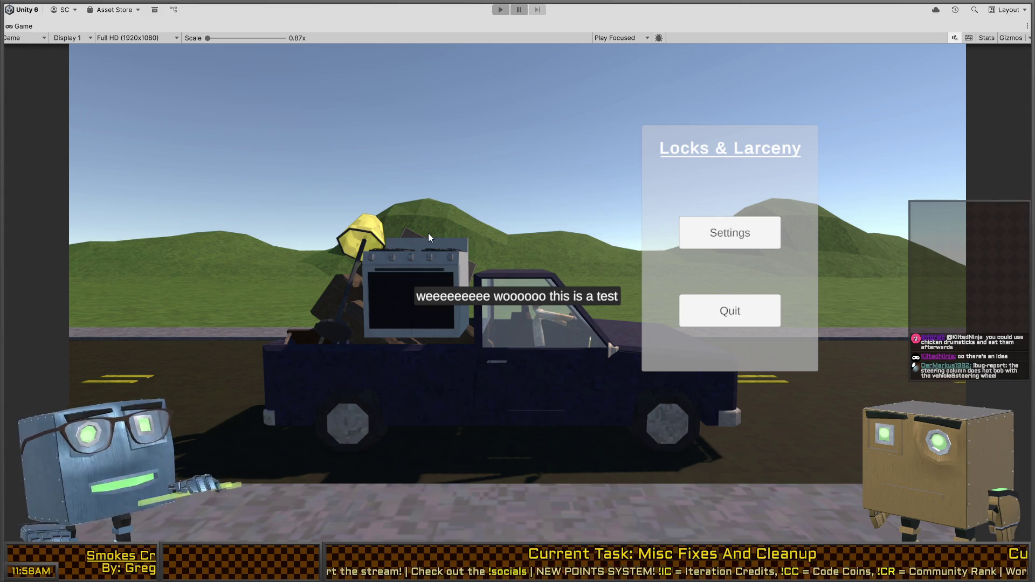
Step: Add a second PlayableDirector event to the Quit Button's On Click list, then start the game from the menu
key(shift+space)
scroll(218, 207, down, 15)
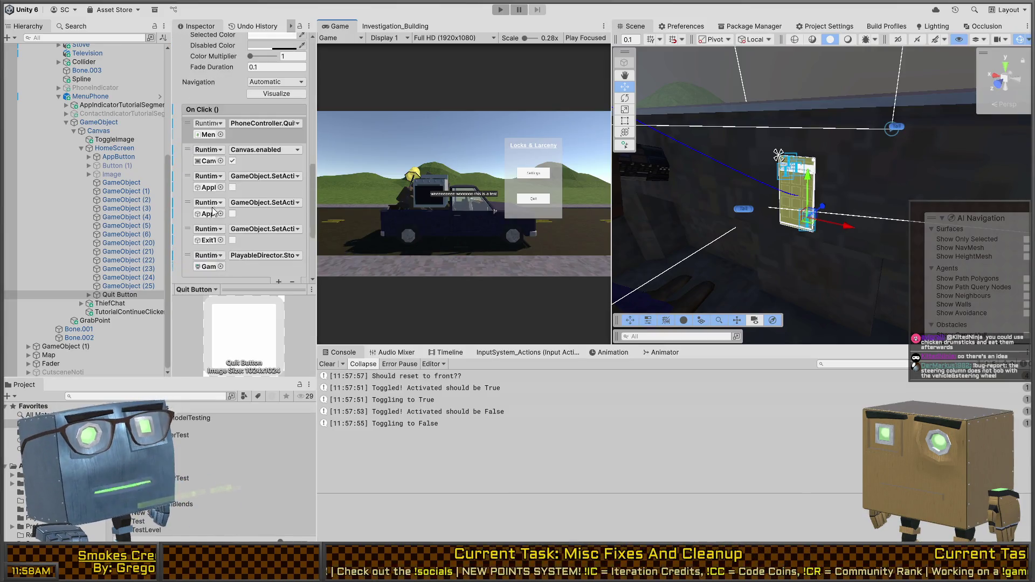
scroll(243, 156, up, 1)
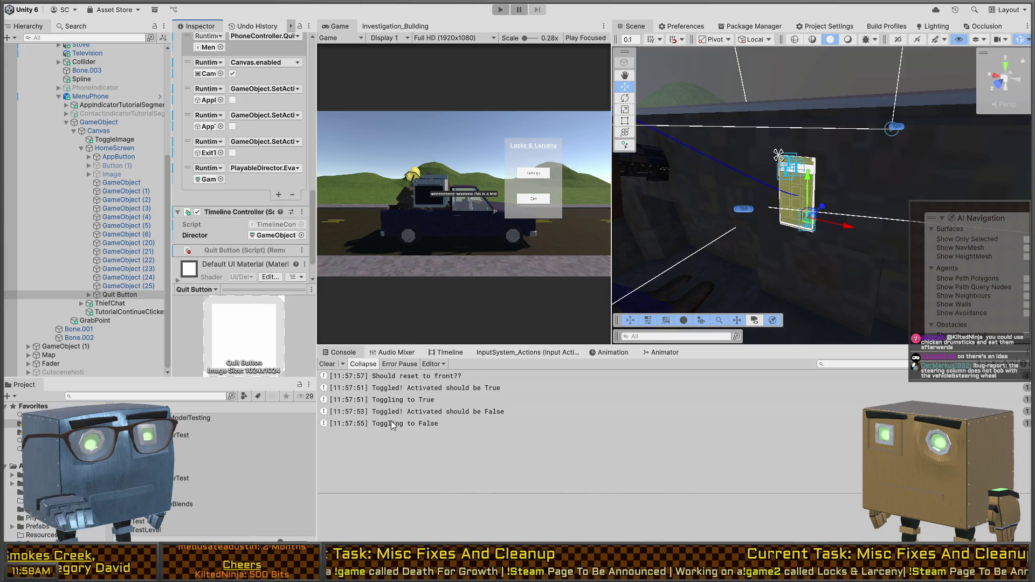
click(279, 192)
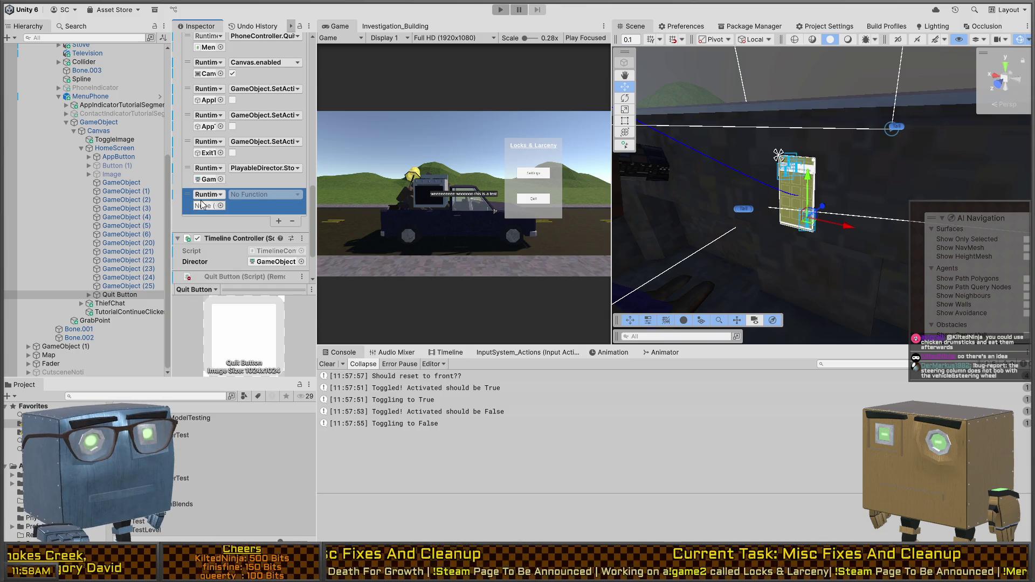
click(209, 180)
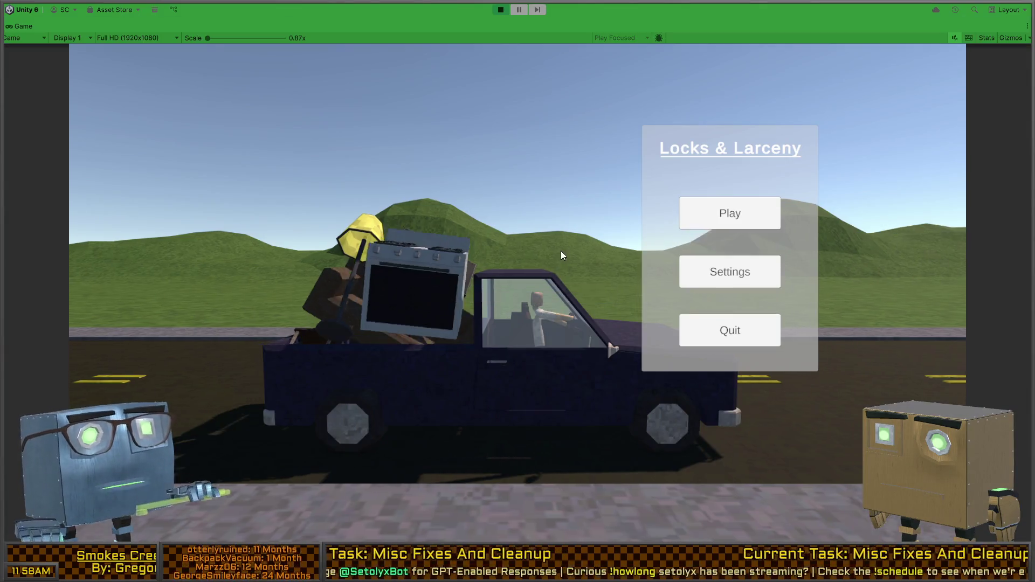
click(729, 213)
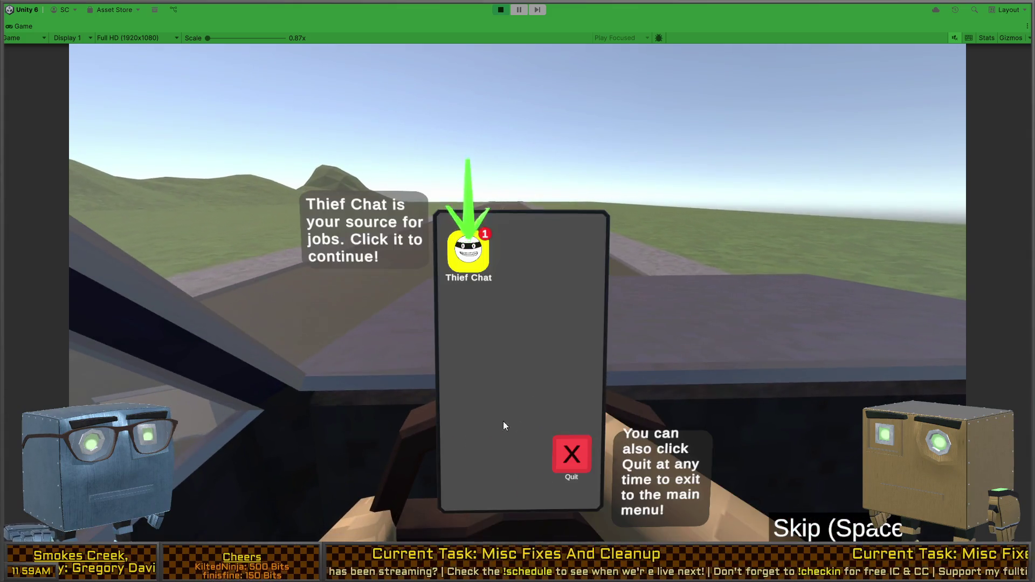
Step: Quit from the phone's red icon back to the main menu and exit Play mode
click(572, 451)
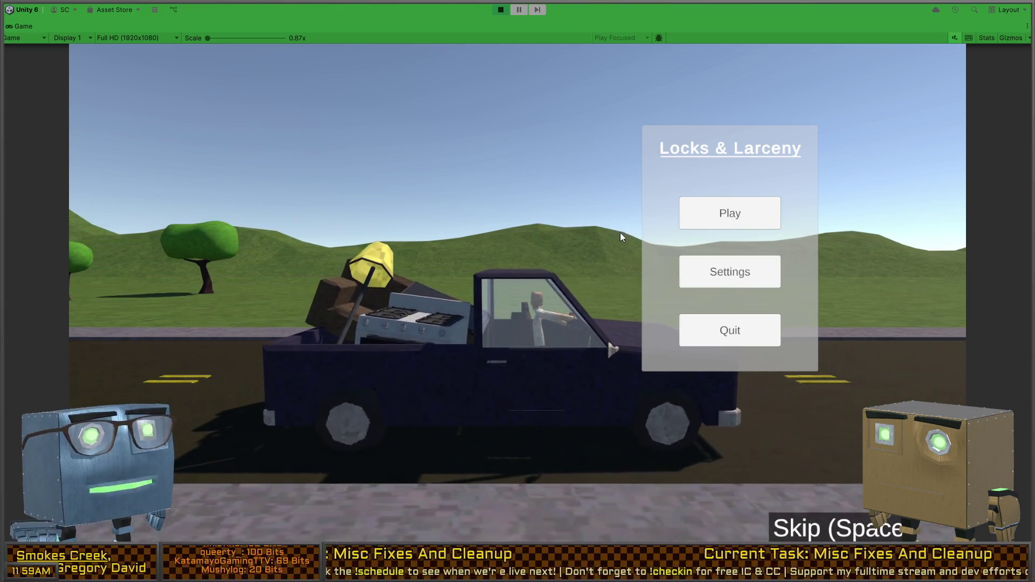
key(ctrl+p)
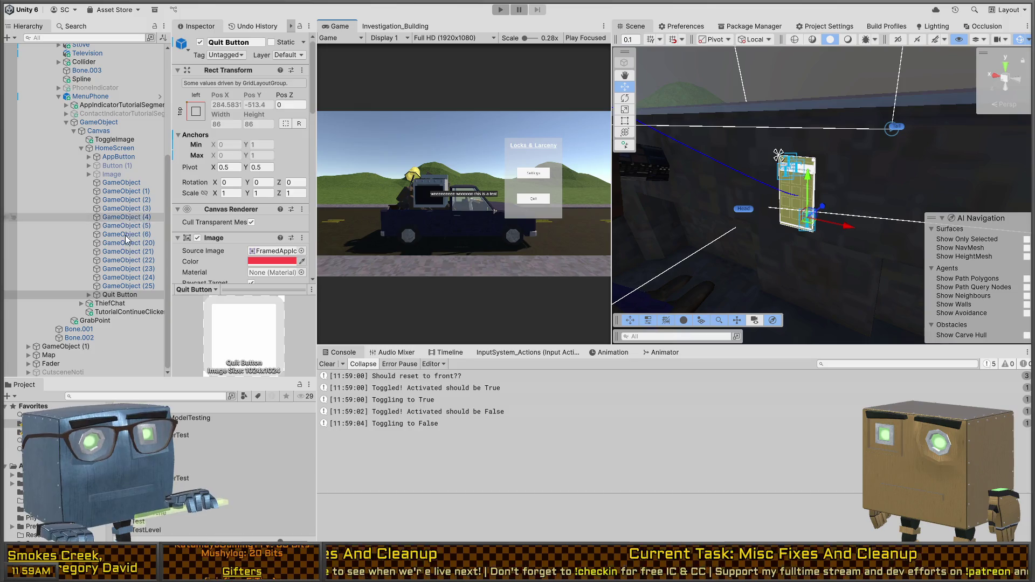
Step: Remove the last PlayableDirector event, undo to keep both, then expand GameManagement in the Hierarchy
scroll(199, 260, down, 10)
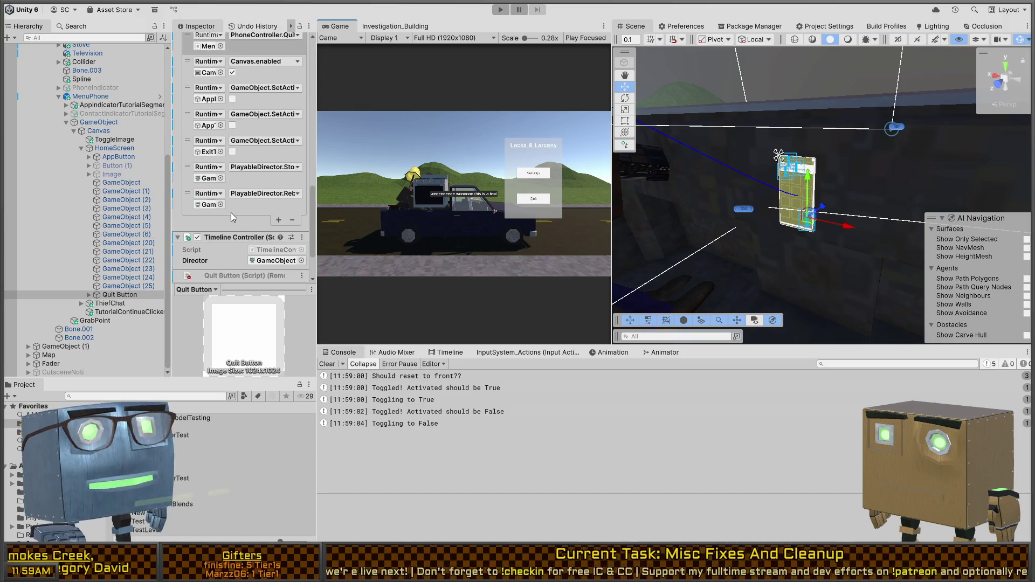
click(264, 209)
click(292, 221)
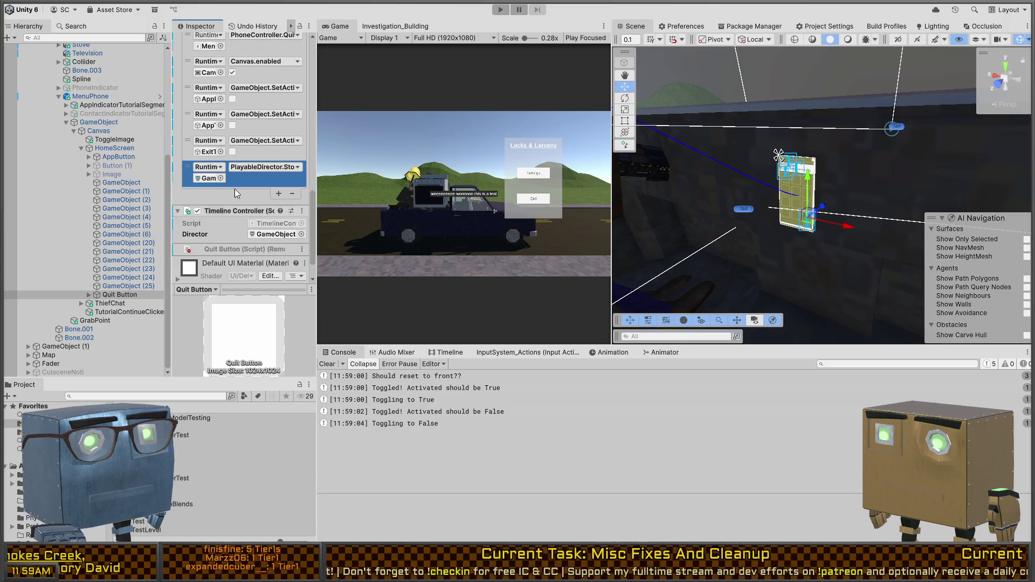
key(ctrl+z)
click(240, 209)
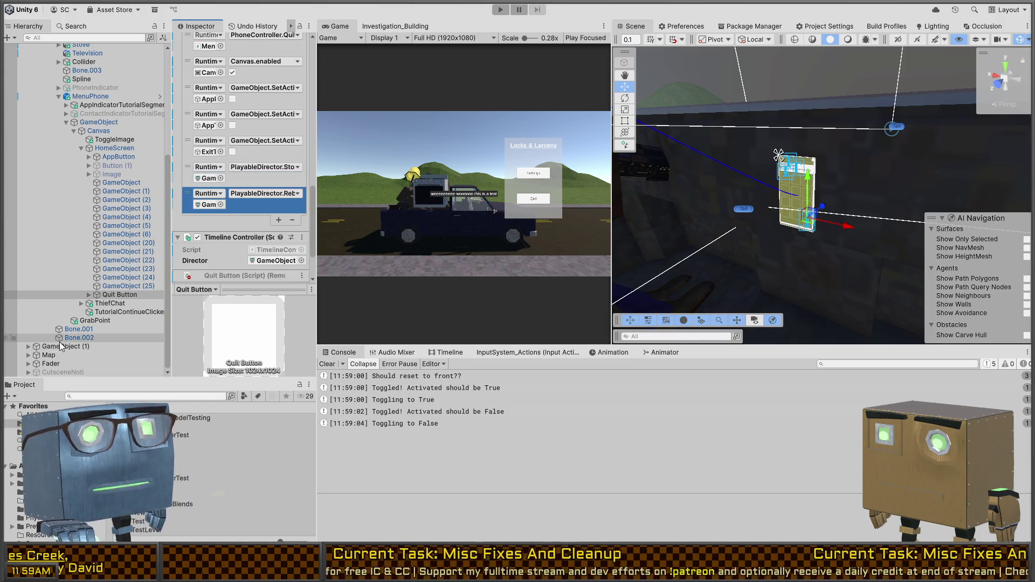
scroll(61, 345, up, 5)
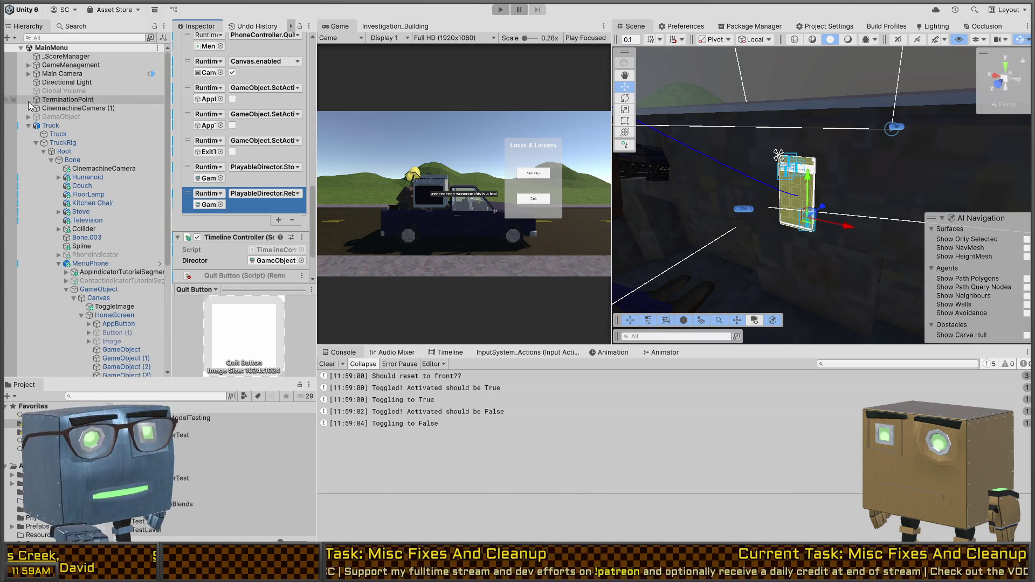
click(29, 66)
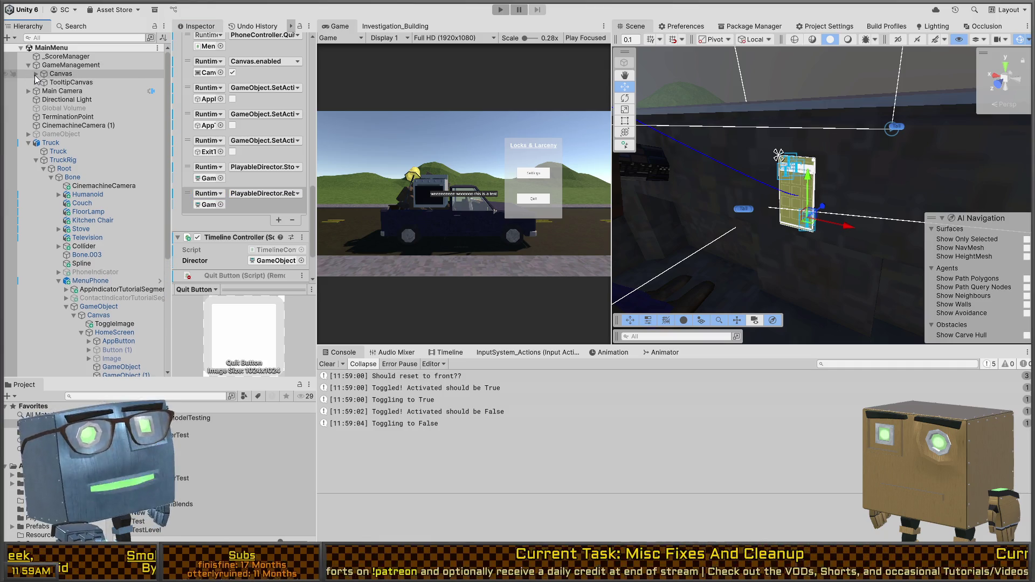
Step: Add a Quit Button OnClick entry calling InputSource.StopListening on the CutsceneNoti object
click(36, 74)
click(35, 74)
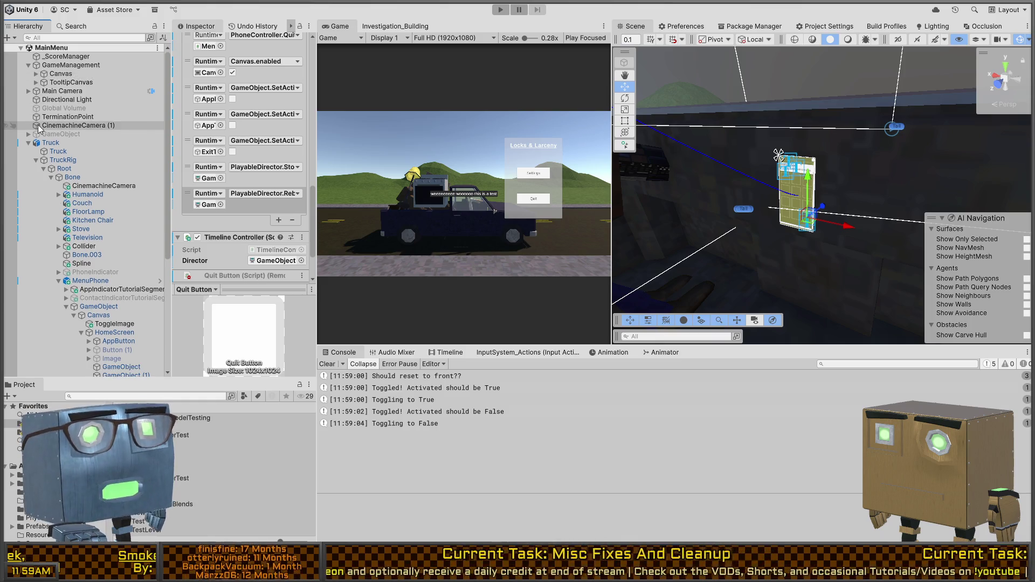
scroll(52, 179, down, 7)
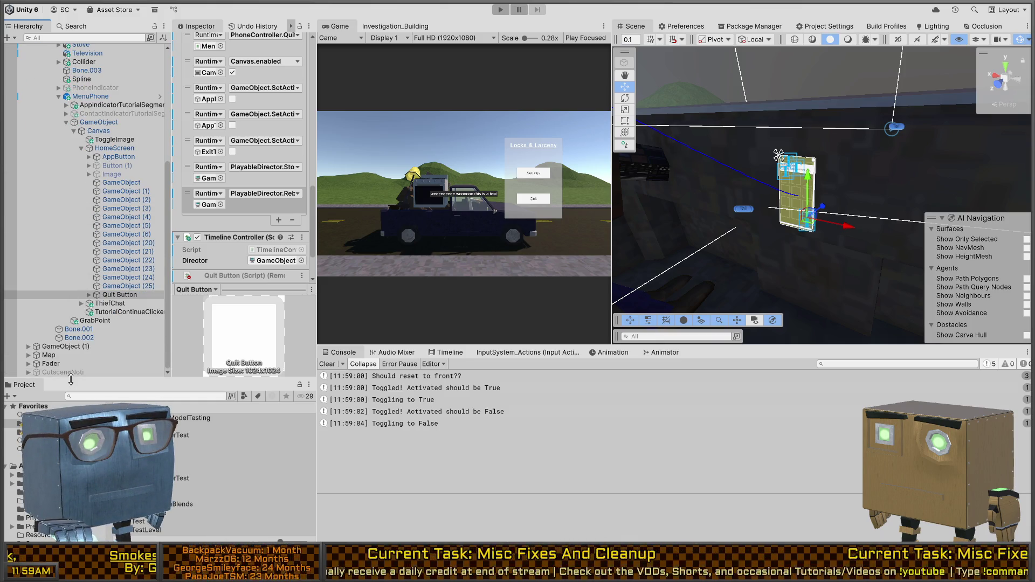
drag(44, 376, 233, 210)
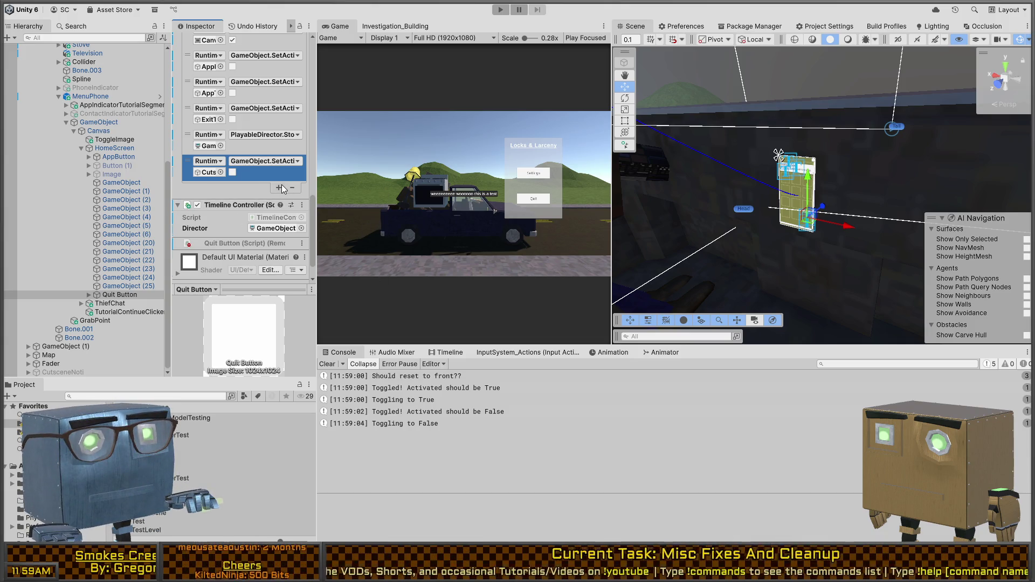
click(279, 187)
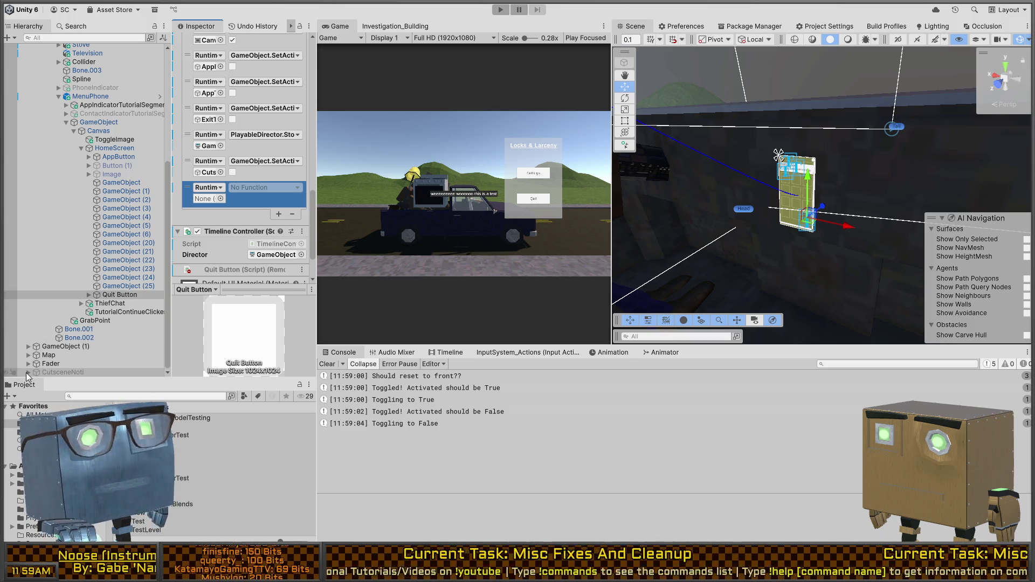
click(28, 373)
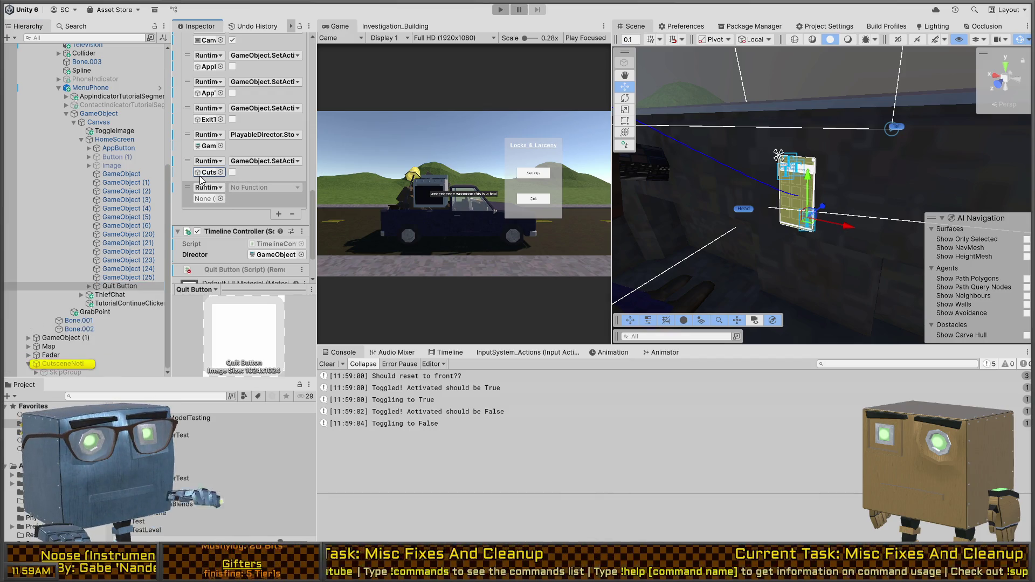
drag(202, 199, 203, 200)
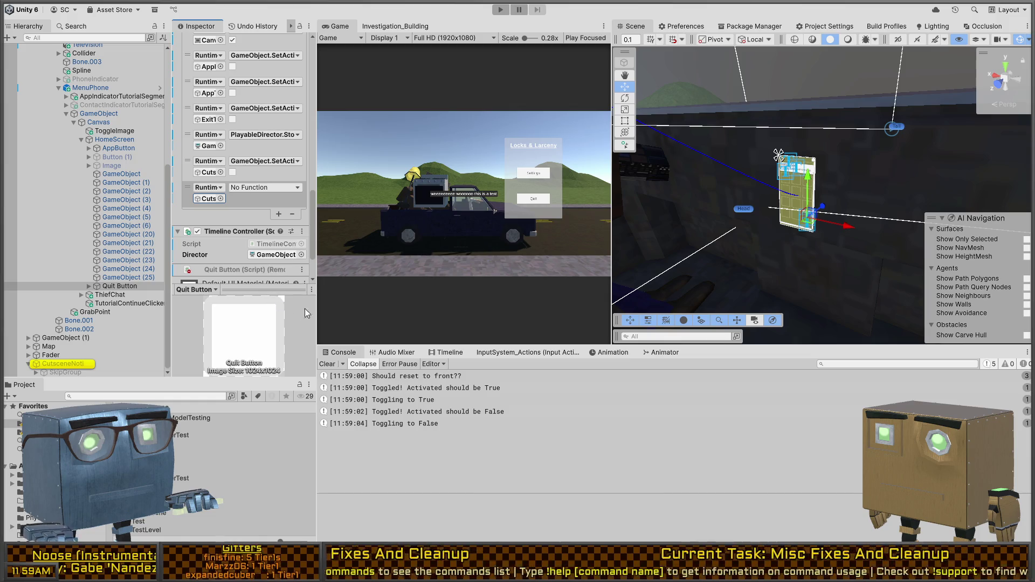
click(386, 497)
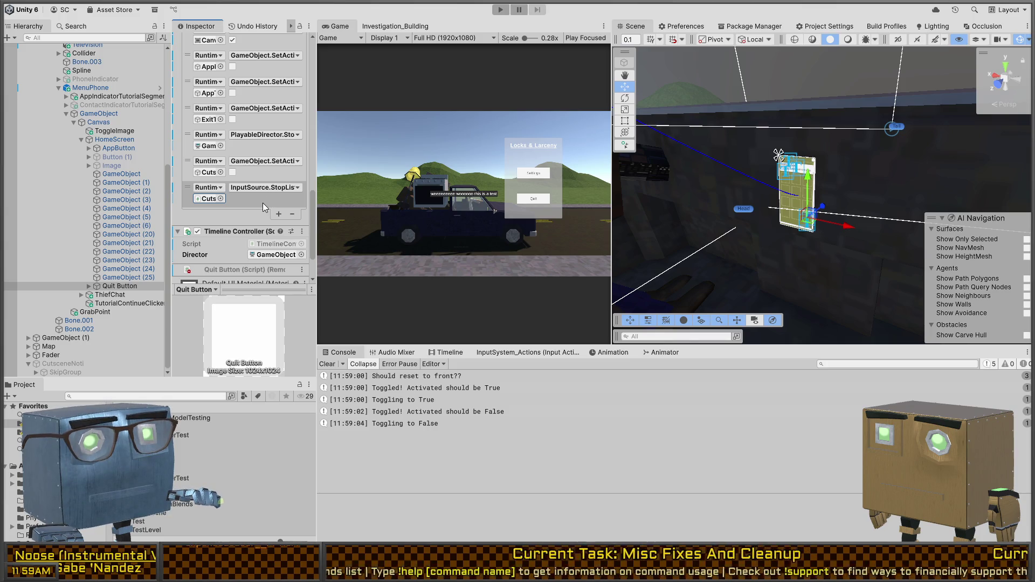
key(ctrl+p)
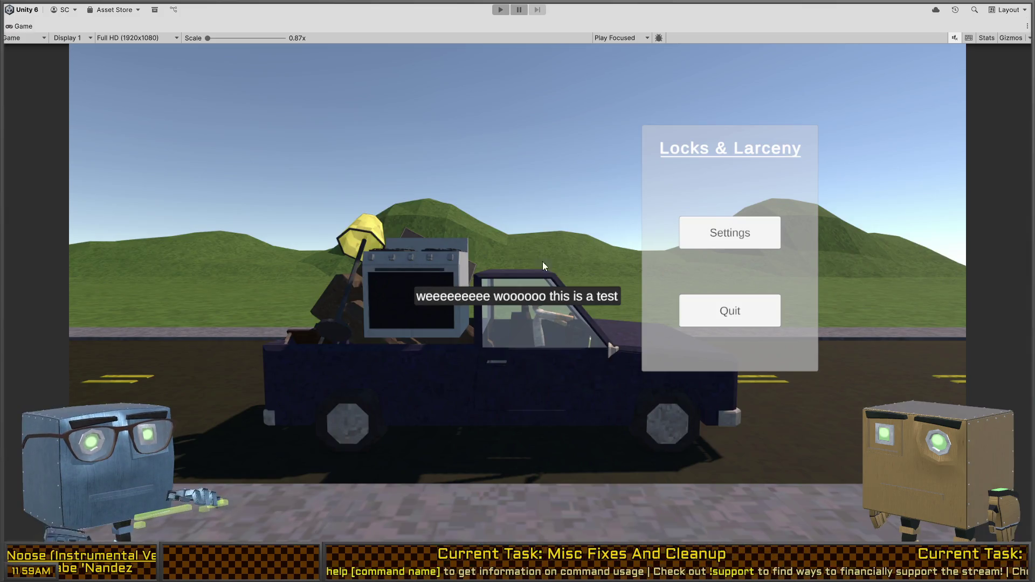
Step: Start a game and quit from the phone to the main menu, then restart and open Thief Chat
click(729, 212)
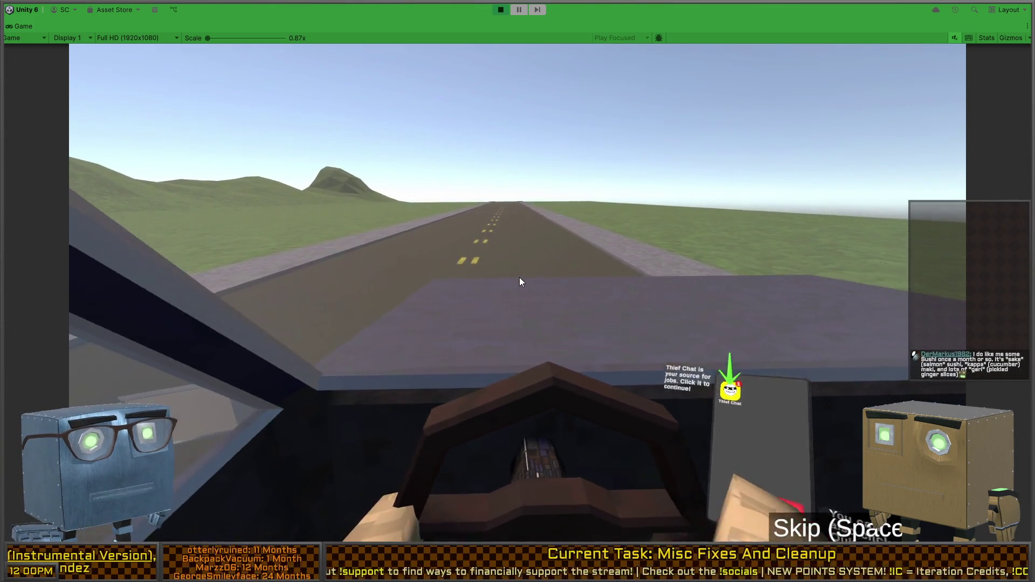
click(573, 460)
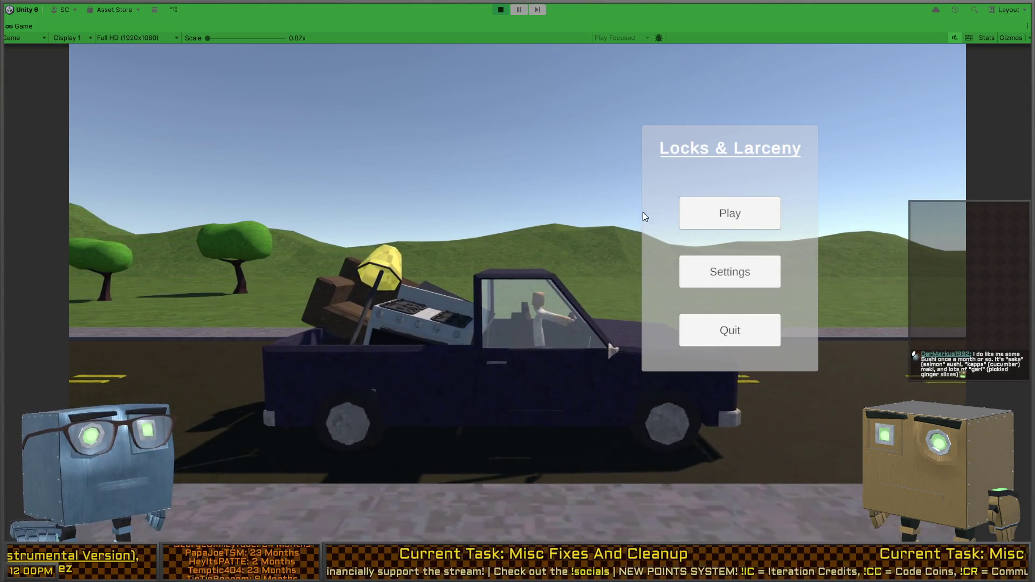
click(724, 215)
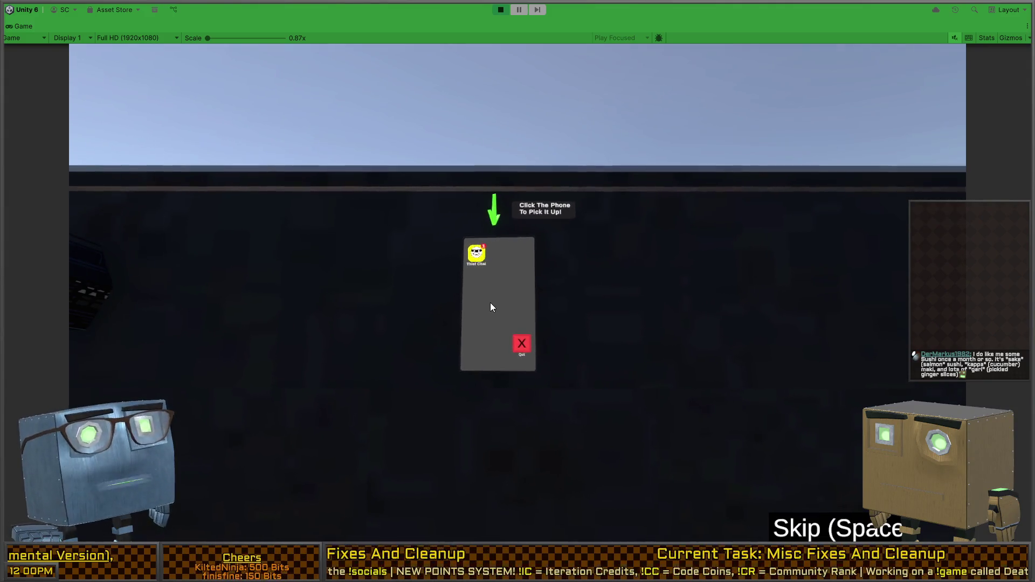
click(490, 304)
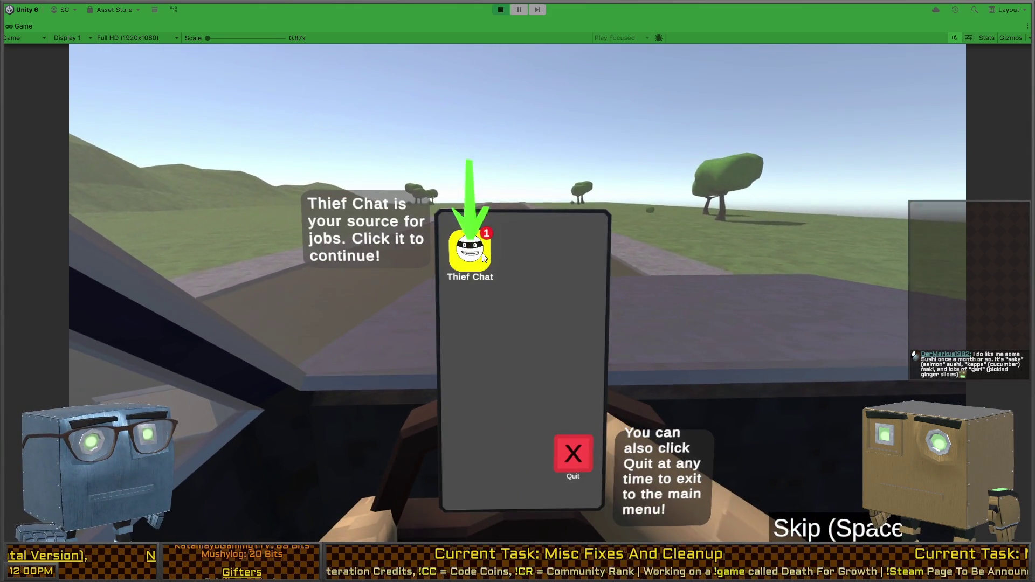
click(479, 257)
click(495, 258)
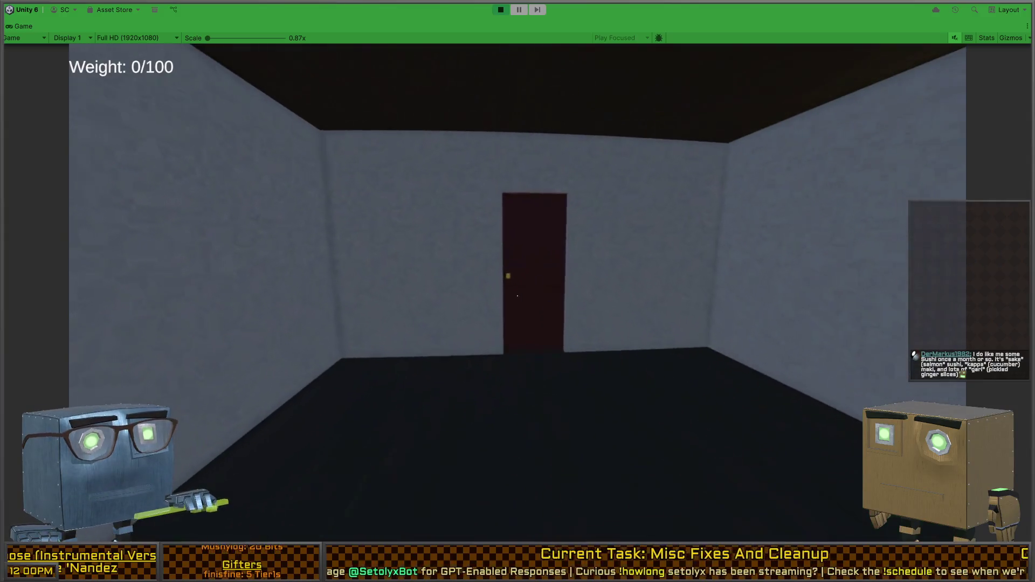
Step: Walk through the house, opening doors, to the computer tower in the bedroom
key(w)
key(f)
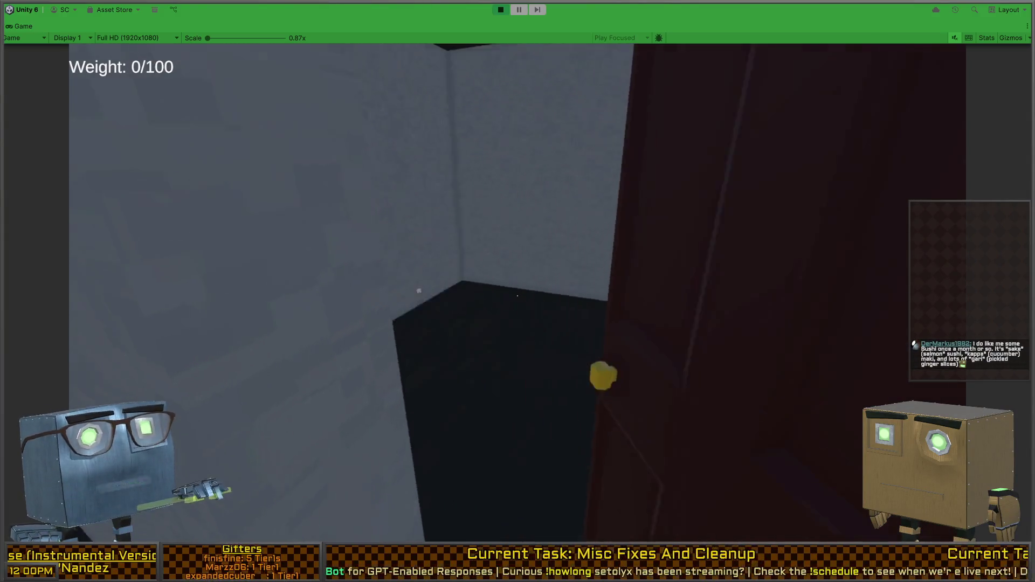
key(w)
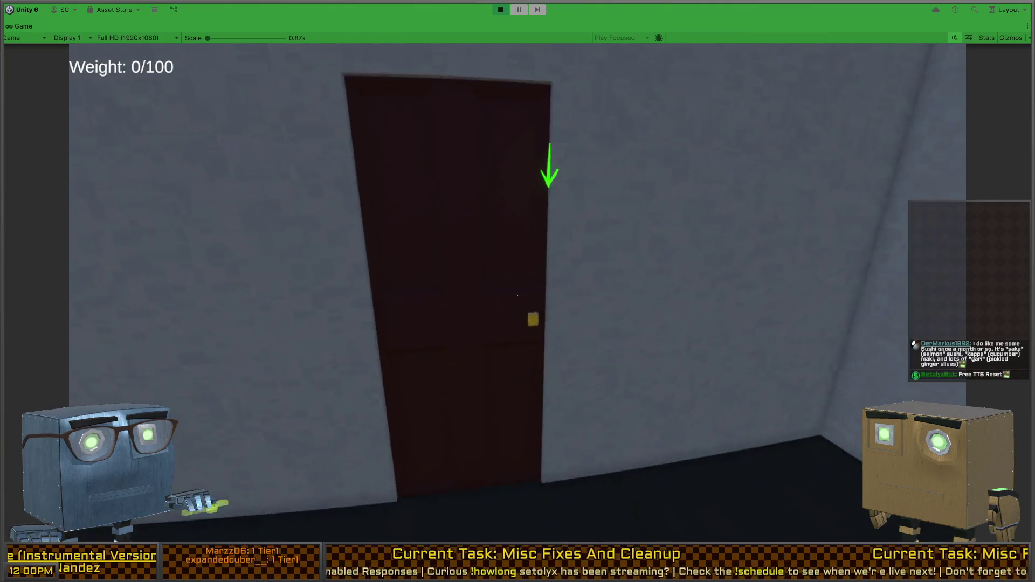
key(w)
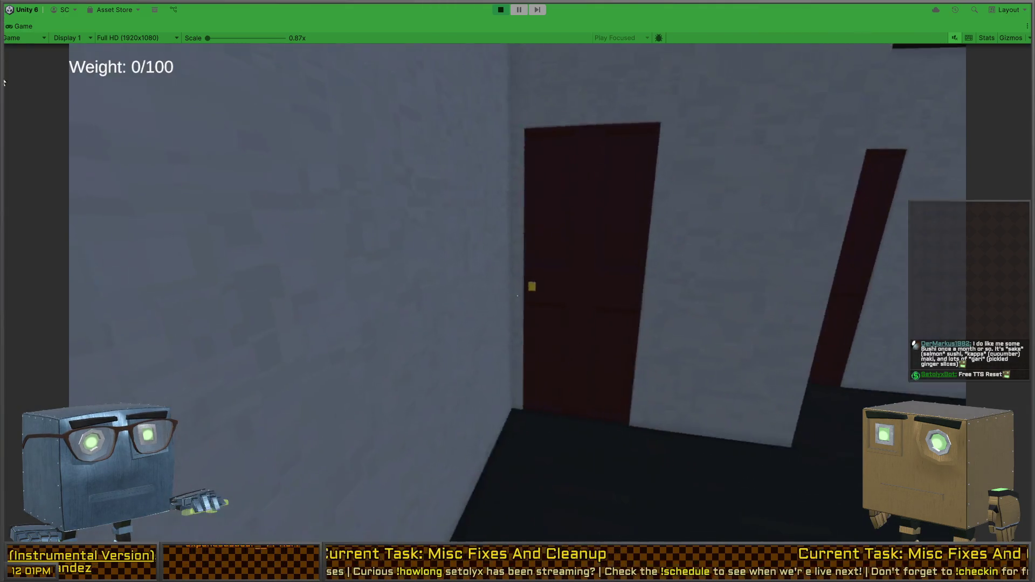
key(w)
key(f)
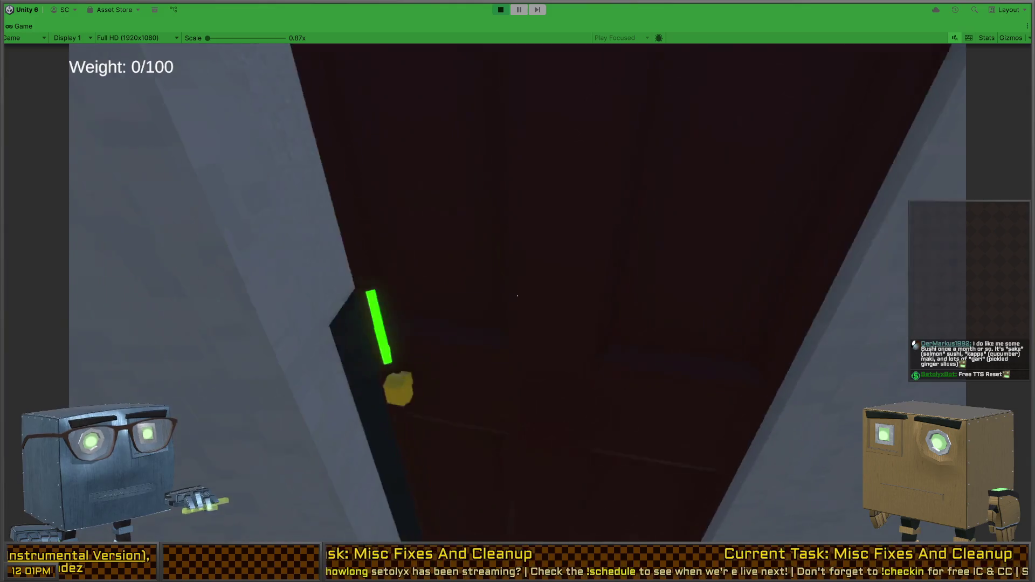
key(w)
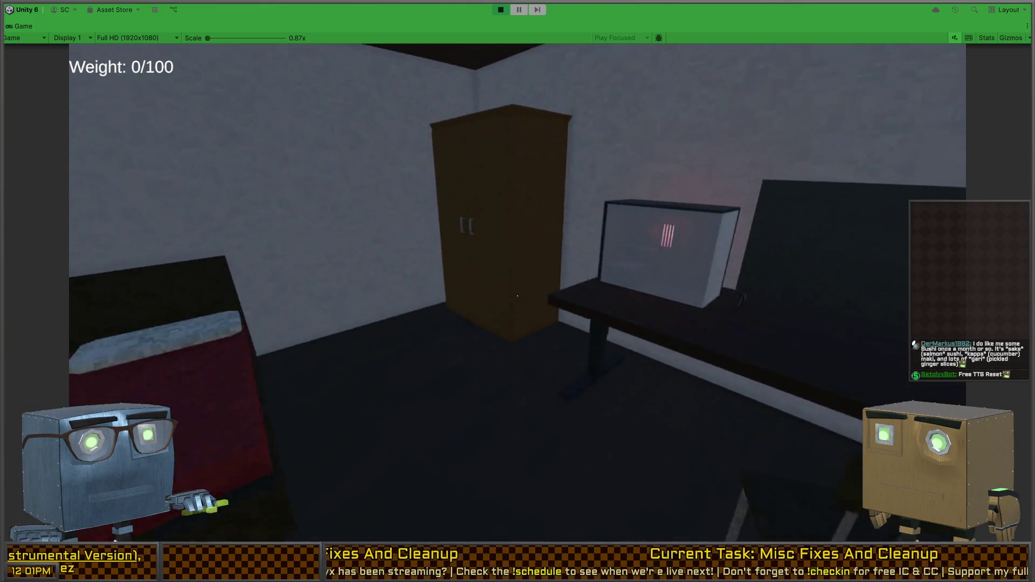
key(w)
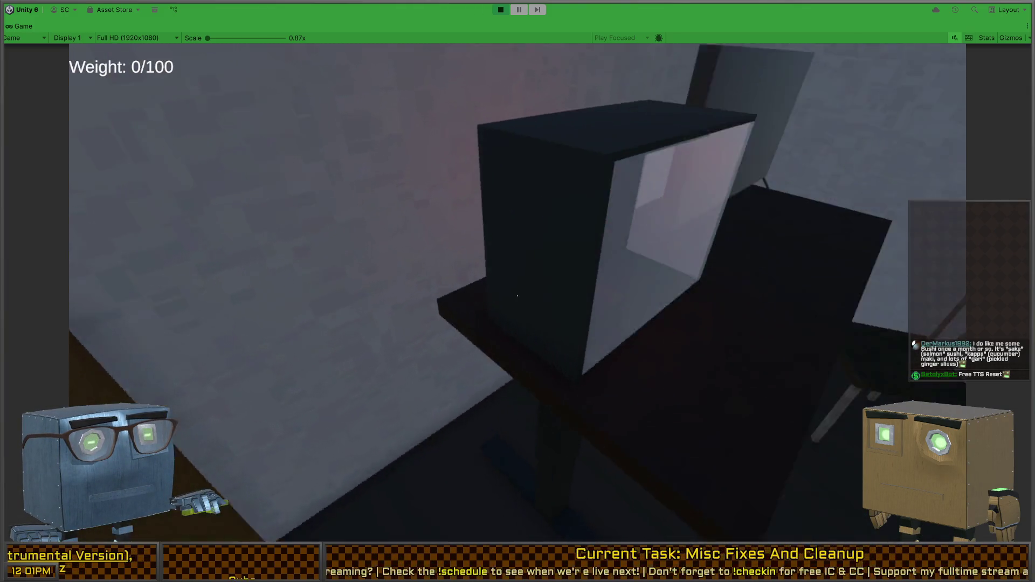
key(s)
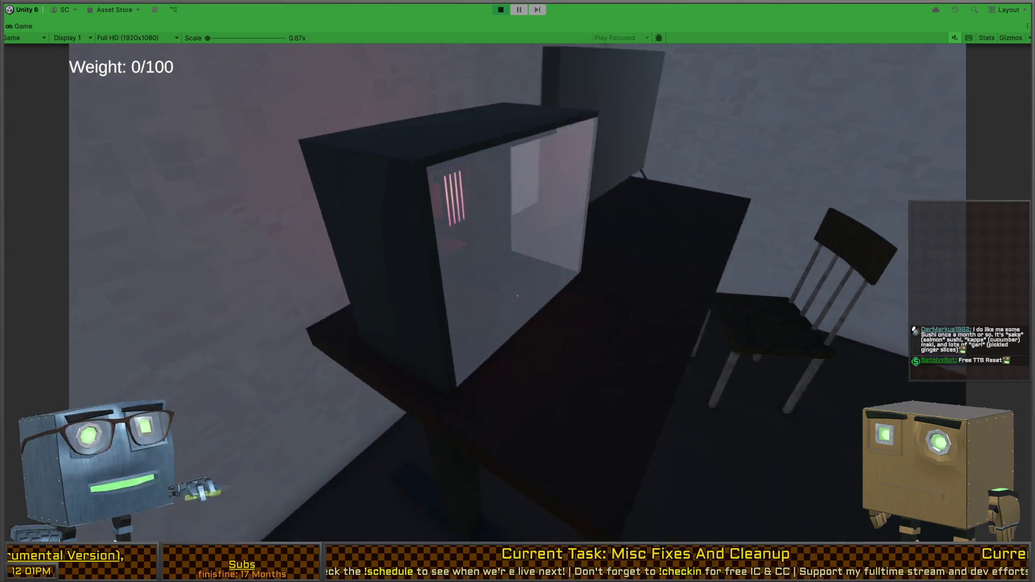
key(w)
key(w)
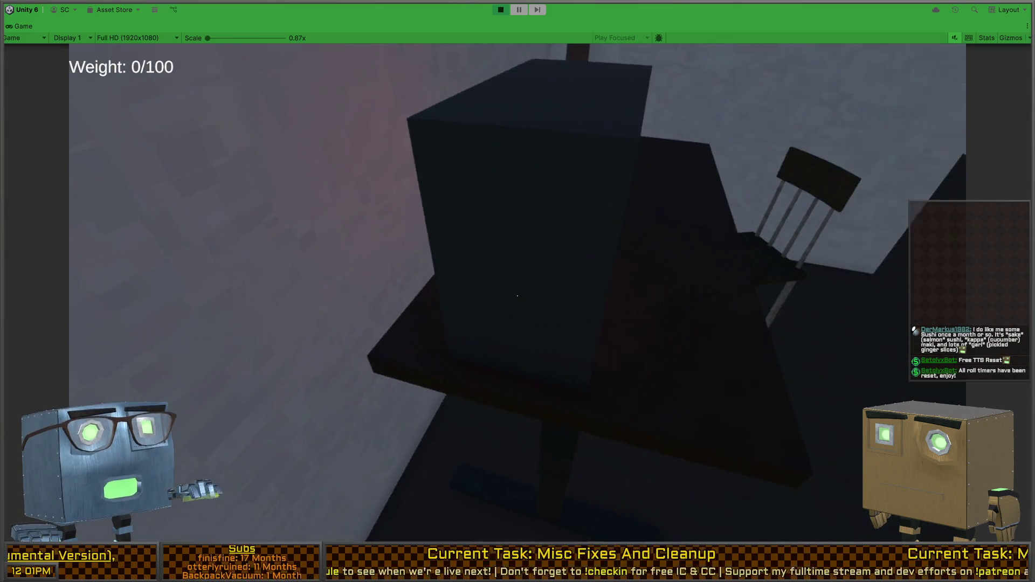
key(s)
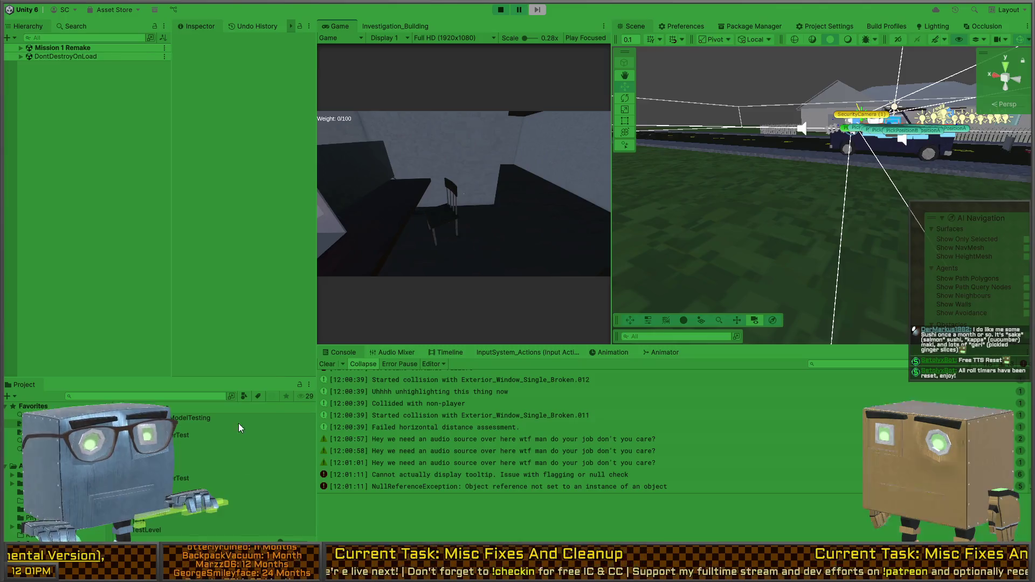
Step: Open the HeavyItem.cs line 31 NullReferenceException source, then return to Unity and stop playing
key(shift+space)
double_click(481, 483)
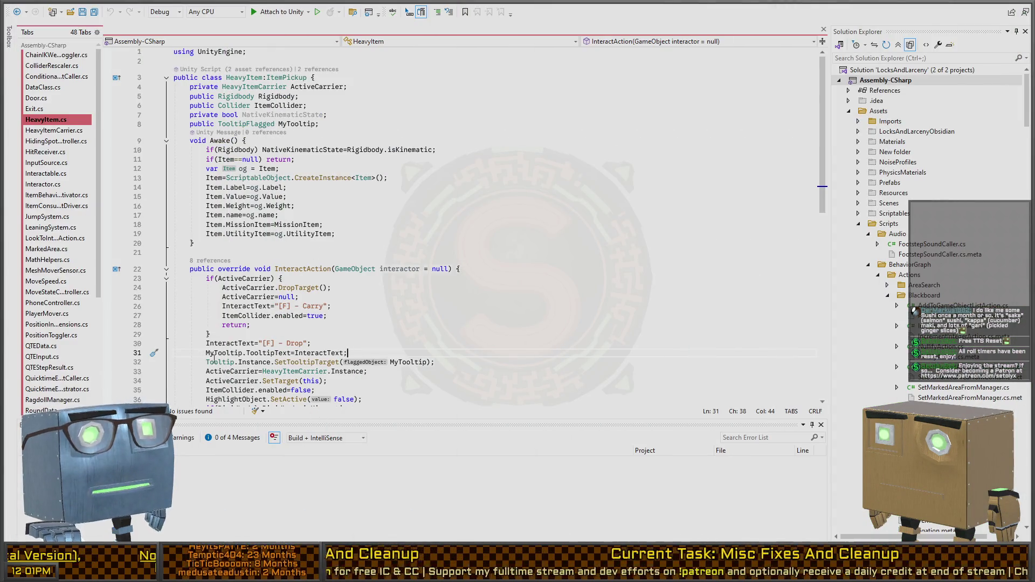
key(alt+Tab)
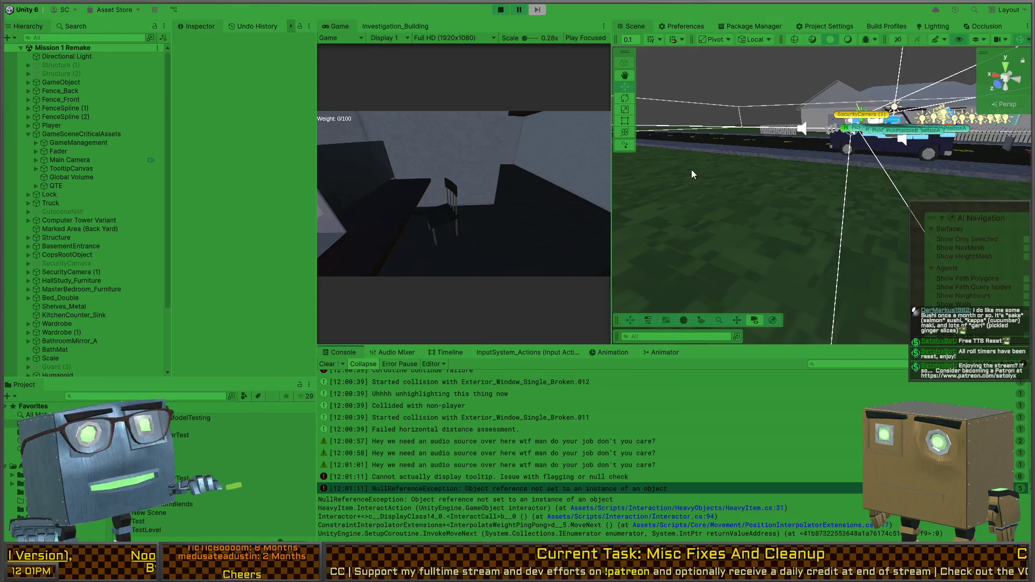
key(ctrl+p)
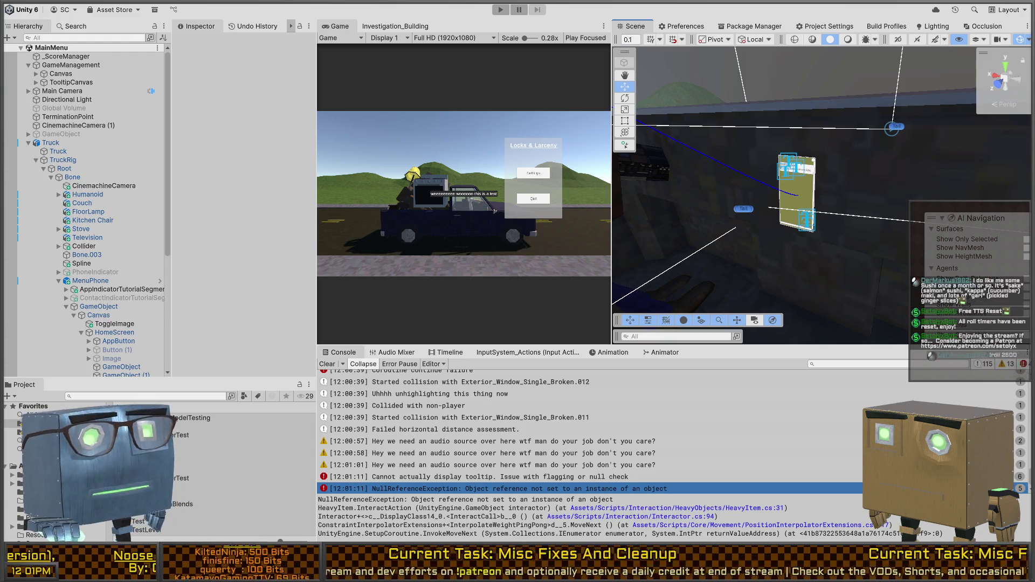
Step: Open Mission 1 Remake from Scenes/Chapters and select the Computer Tower Variant in the scene
double_click(140, 427)
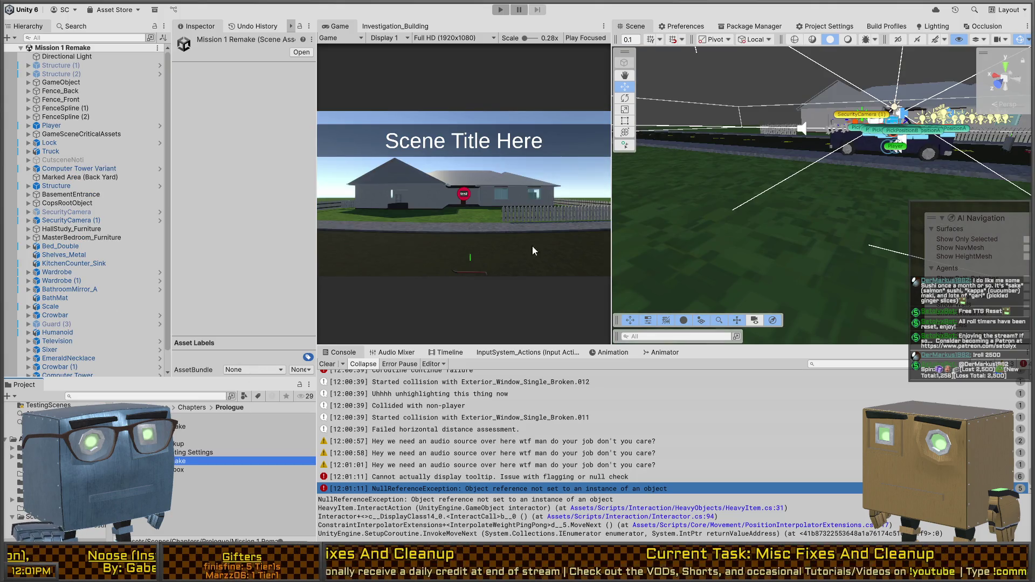
mouse_move(628, 203)
mouse_down()
mouse_move(811, 185)
mouse_move(784, 240)
mouse_move(811, 170)
mouse_move(689, 177)
mouse_move(767, 237)
mouse_move(833, 204)
mouse_up()
click(835, 199)
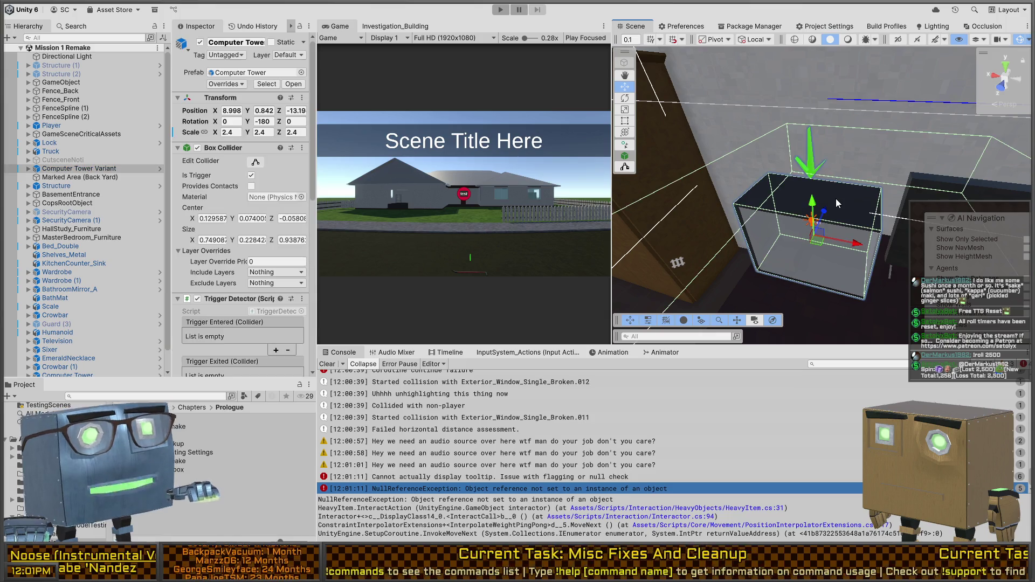
Step: Point the Computer Tower's My Tooltip reference at its tooltip and enable the tooltip component
scroll(230, 186, down, 10)
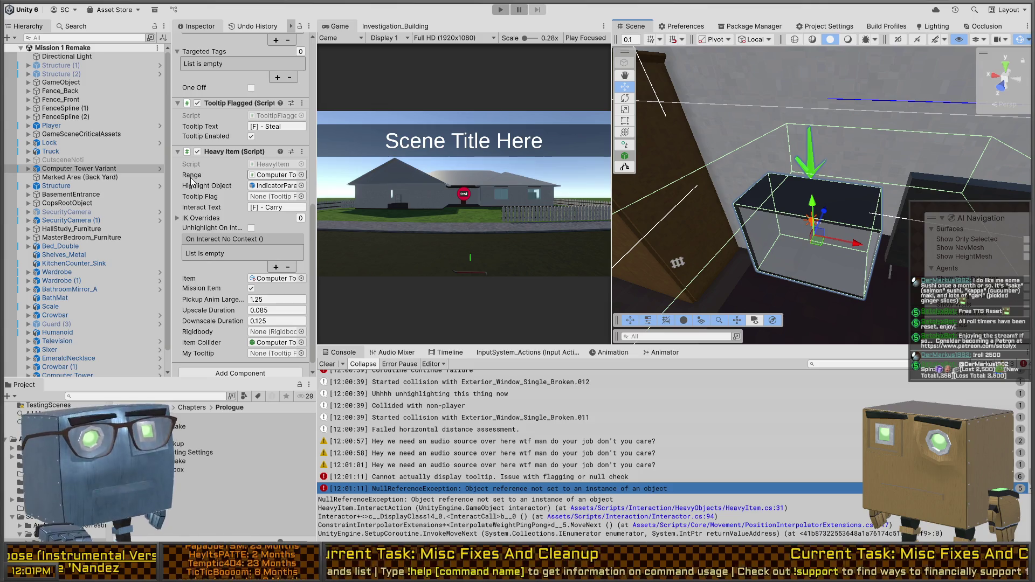
scroll(212, 158, down, 1)
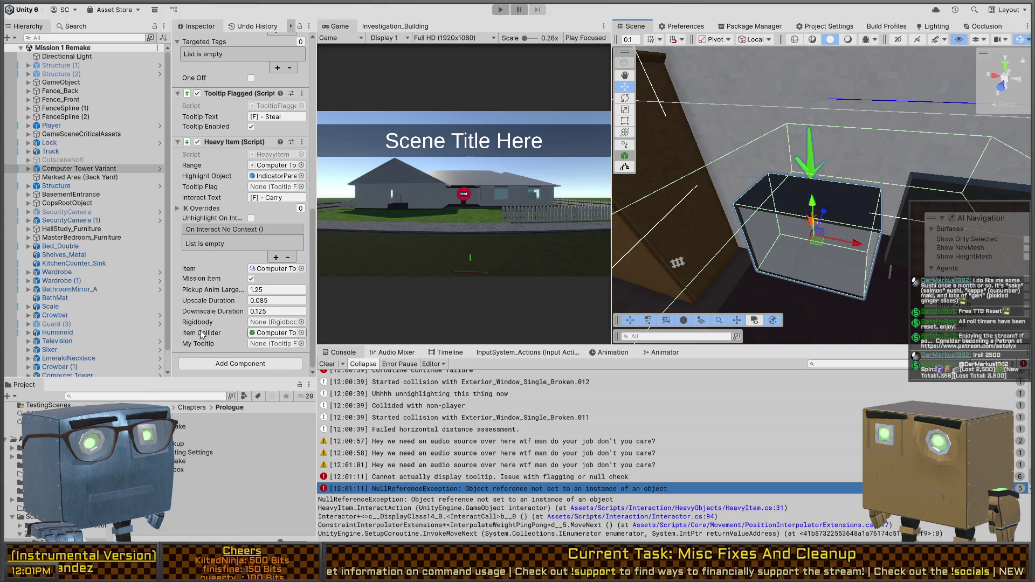
click(279, 345)
drag(360, 446, 254, 343)
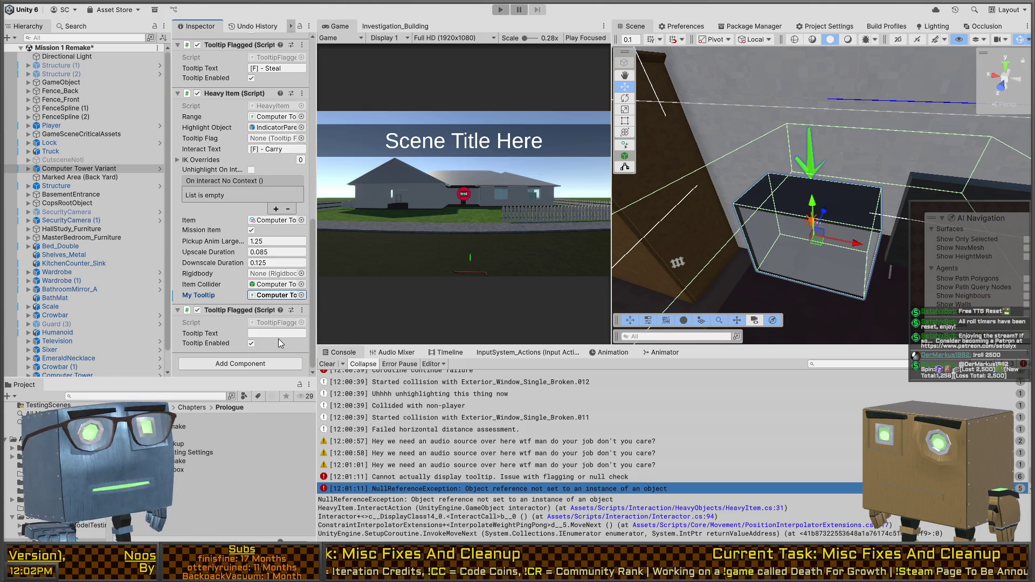
click(251, 343)
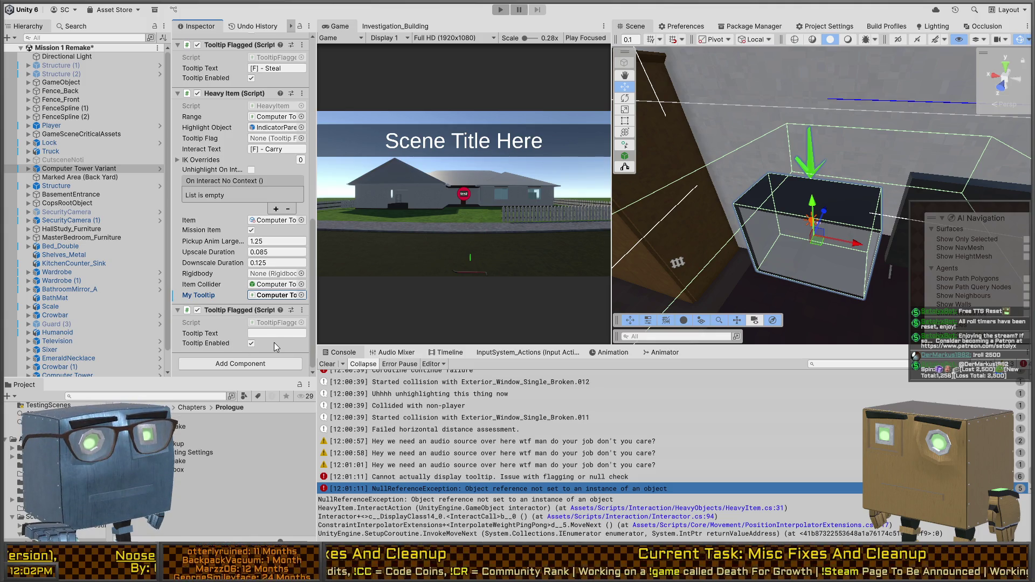
click(267, 274)
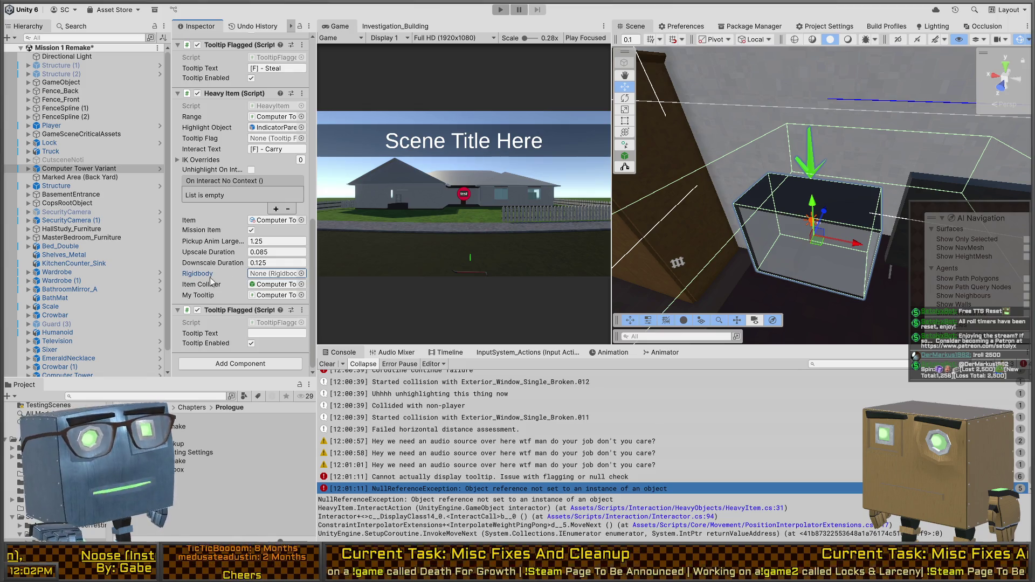
Step: Pull the Scene view back from the Computer Tower and clear the Console
scroll(217, 247, up, 3)
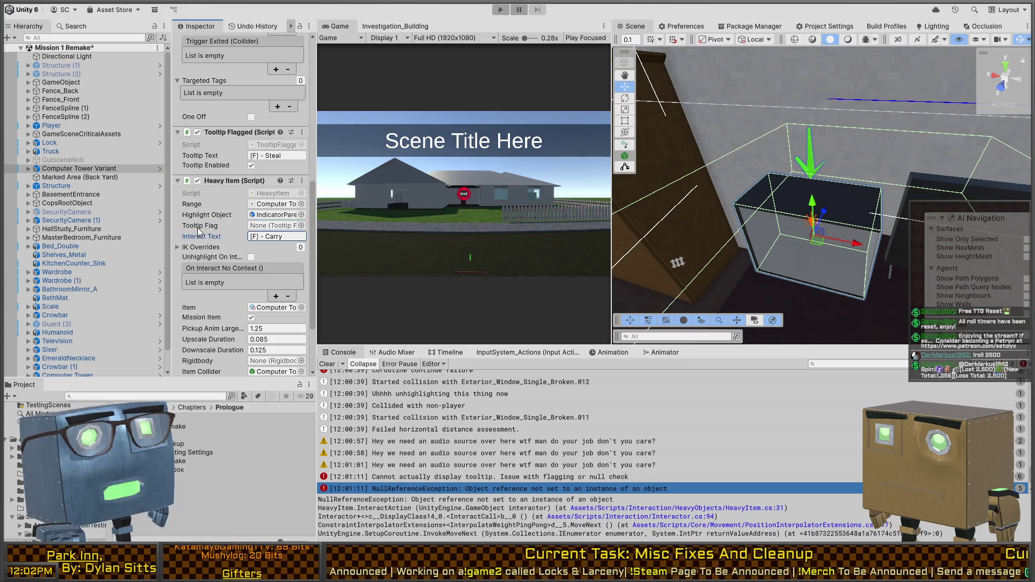
scroll(311, 176, up, 10)
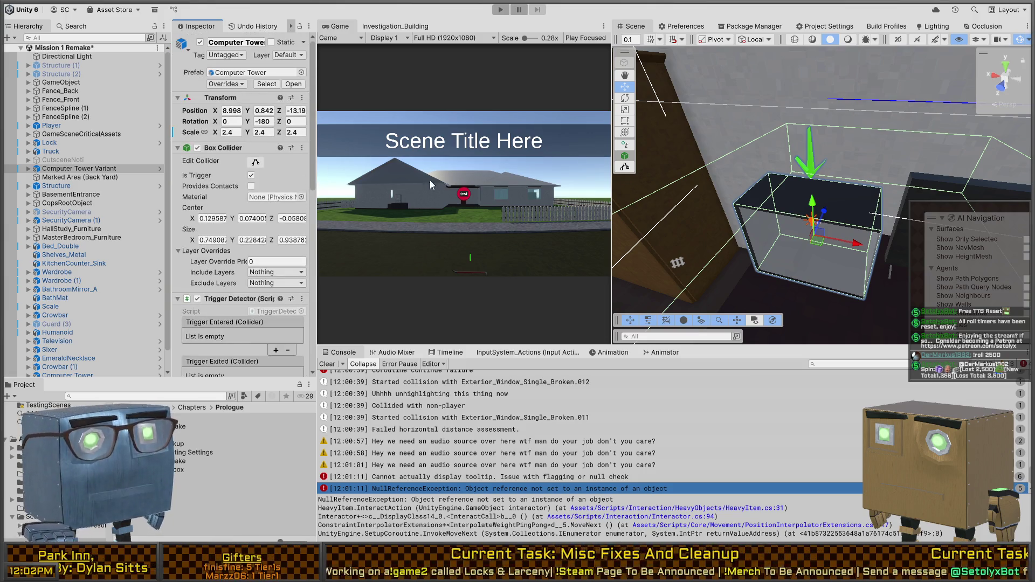
drag(780, 256, 713, 193)
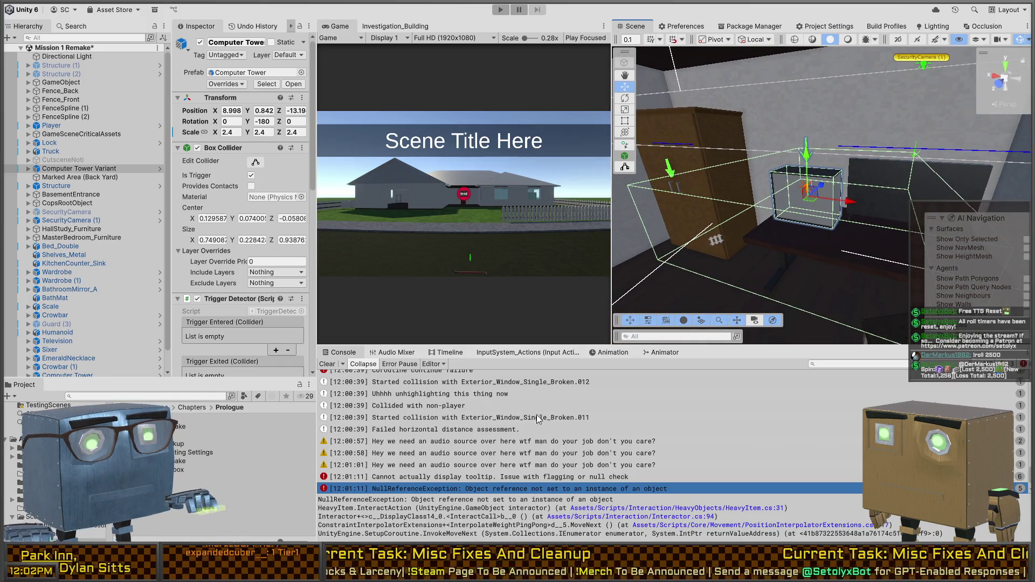
click(327, 364)
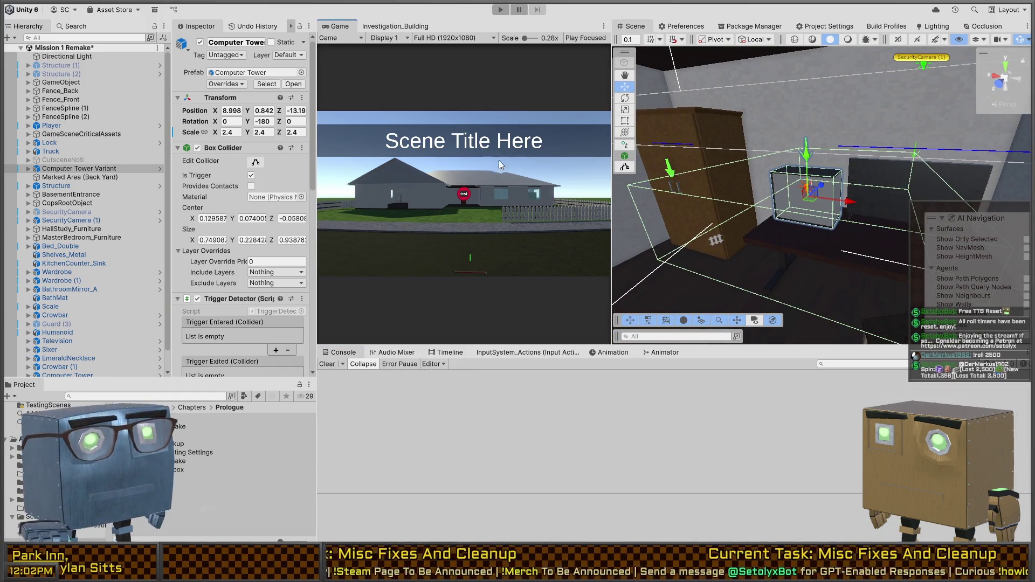
Step: Play-test the intro twice, walking the player toward the house before stopping
key(ctrl+p)
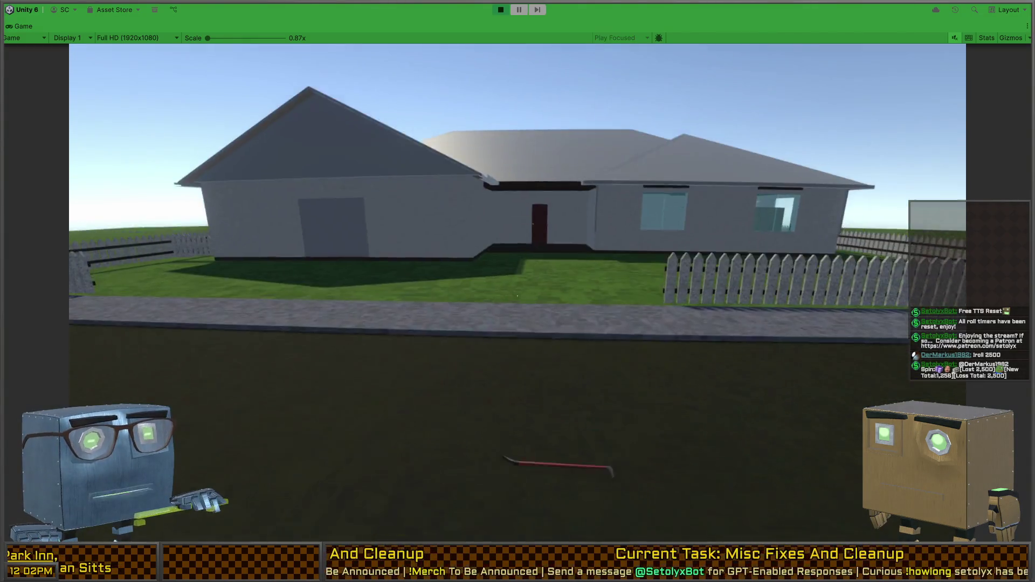
mouse_move(517, 295)
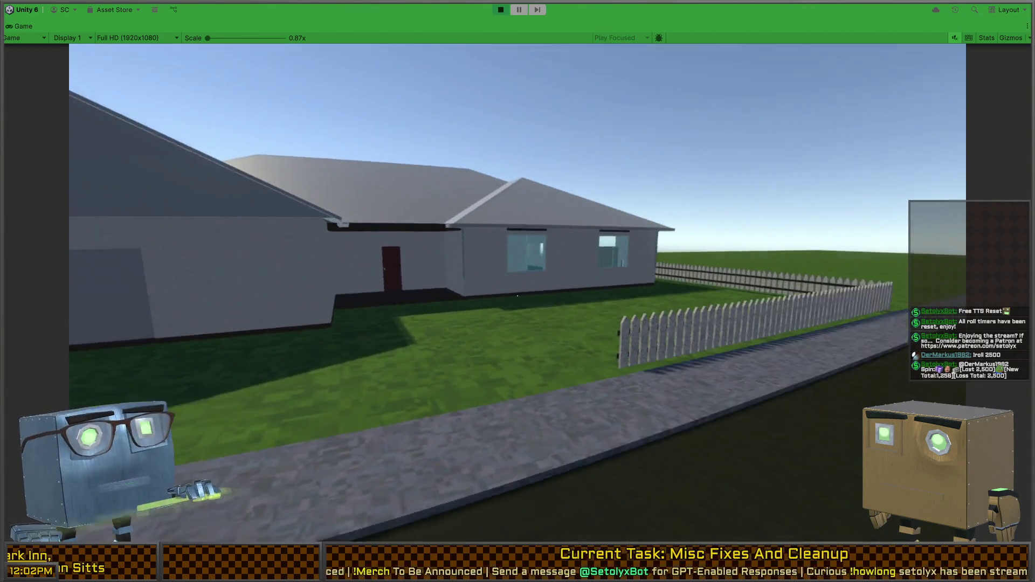
key(ctrl+p)
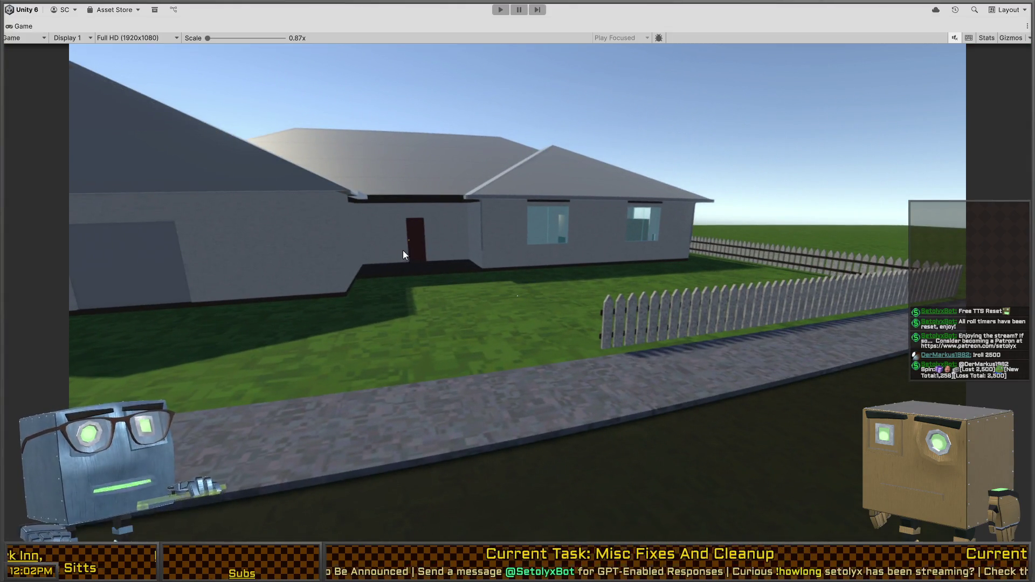
key(ctrl+p)
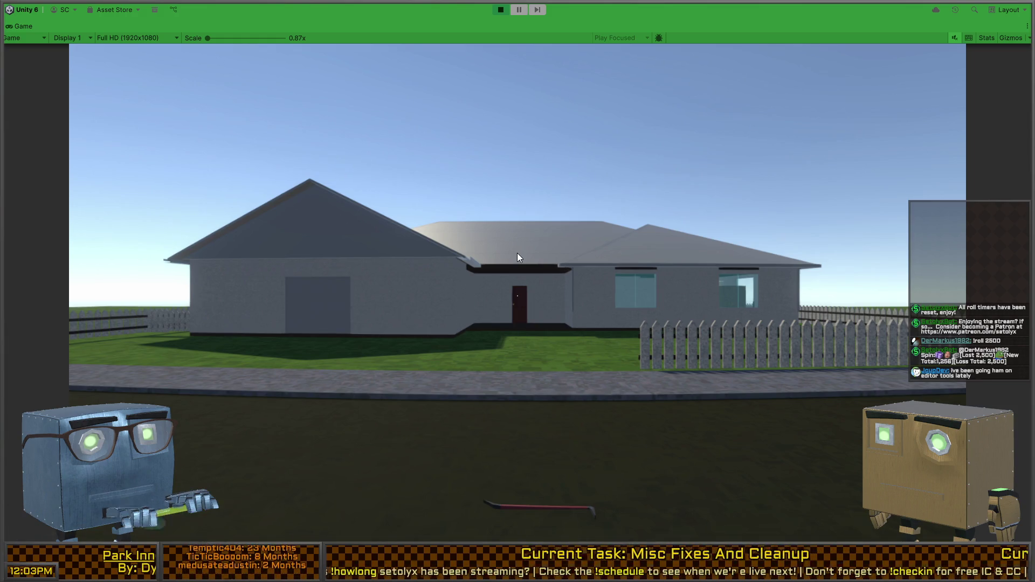
click(517, 253)
key(w)
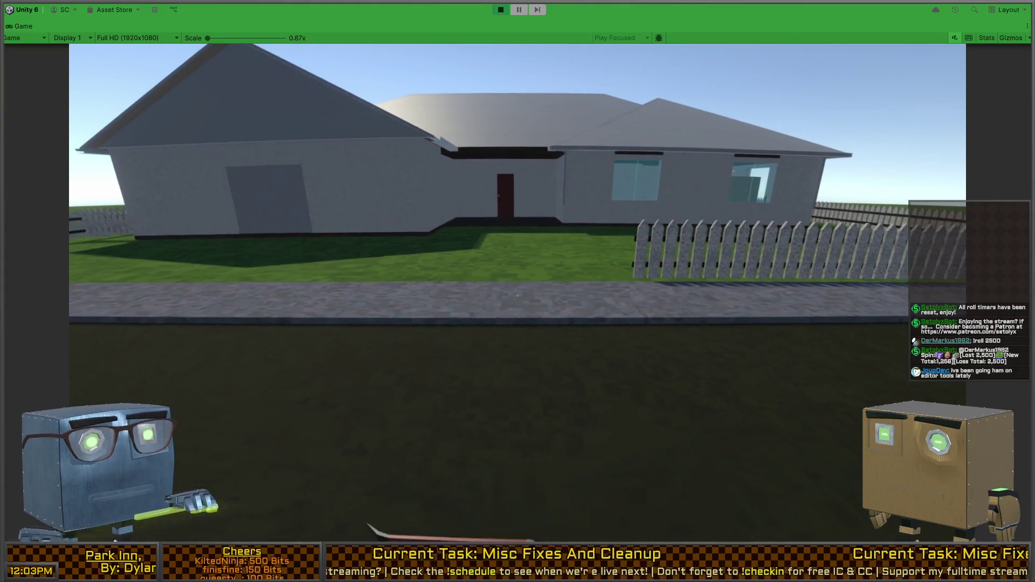
key(ctrl+p)
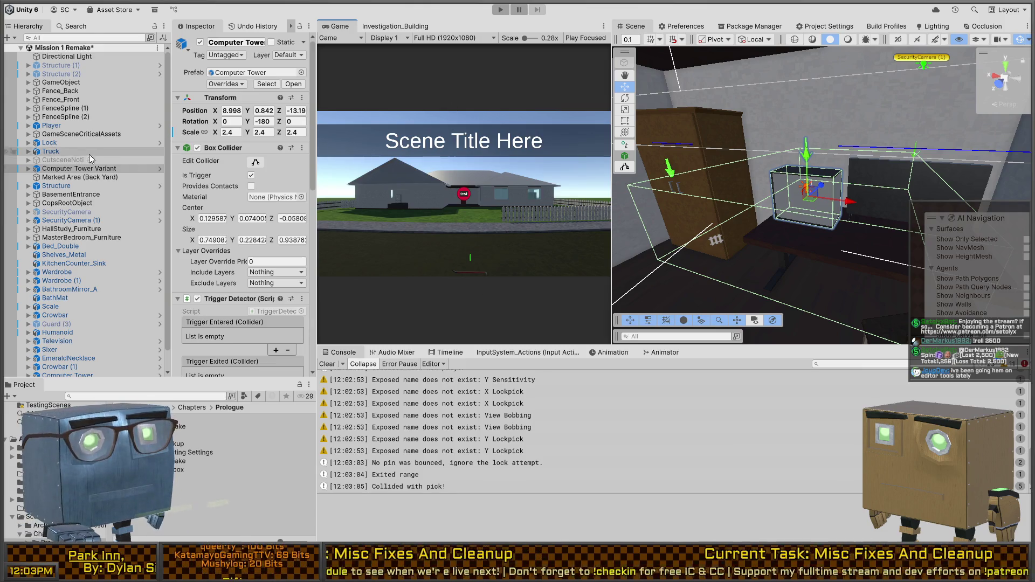
Step: Select the Truck under Structure and open its EnteringLevelTimeline from the Playable Director
scroll(89, 154, down, 2)
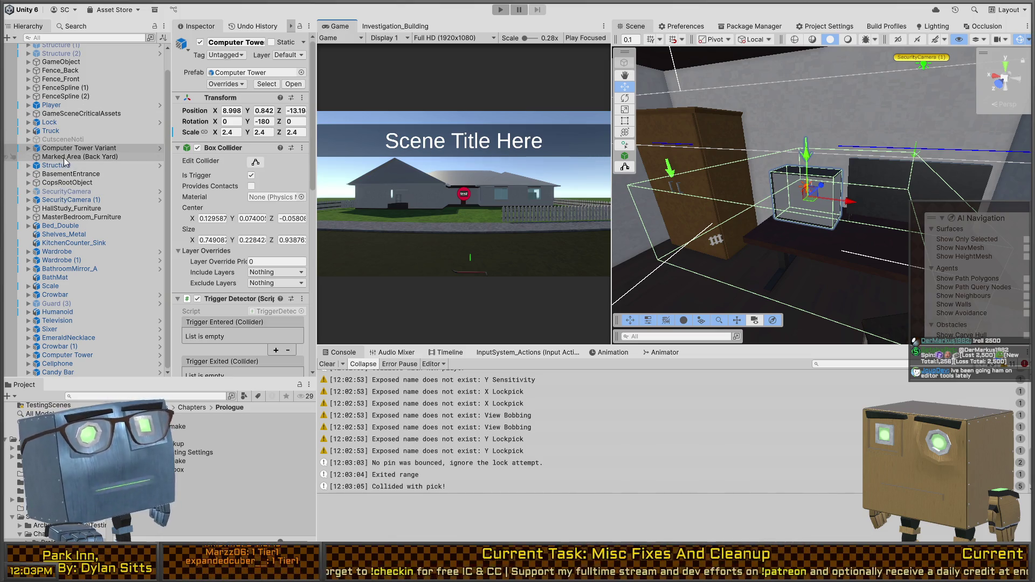
click(62, 165)
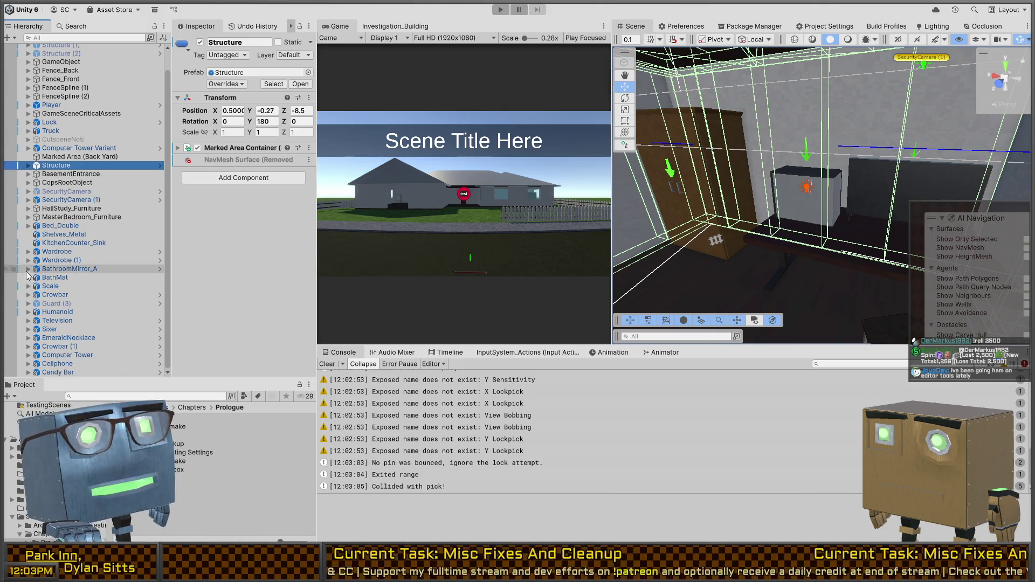
scroll(47, 288, up, 1)
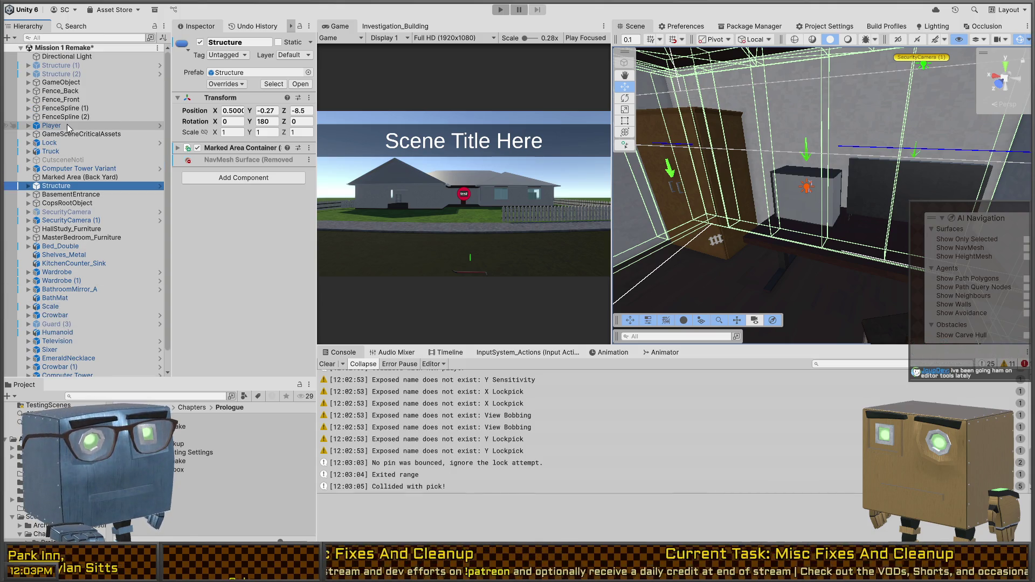
click(64, 151)
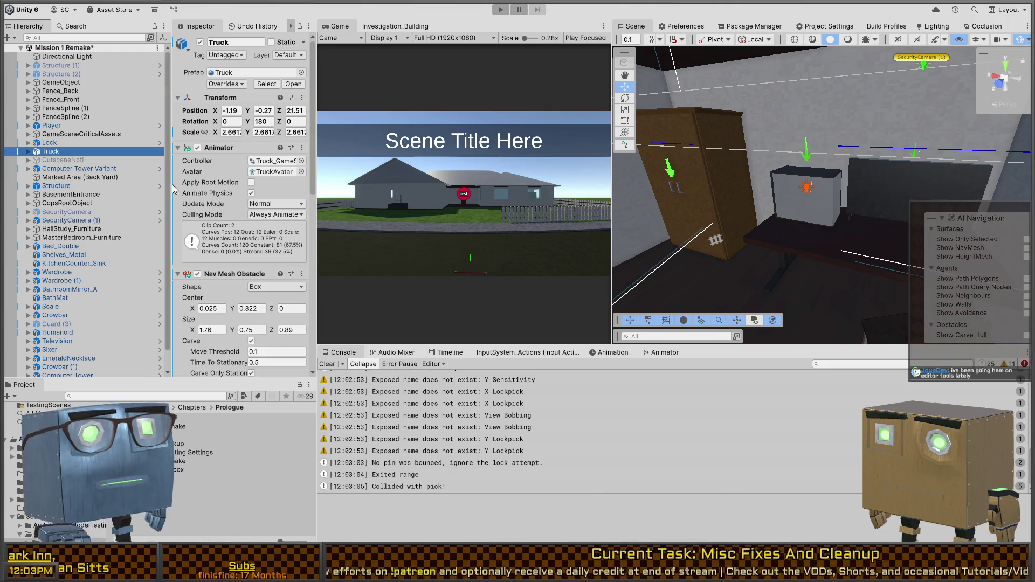
scroll(224, 258, down, 10)
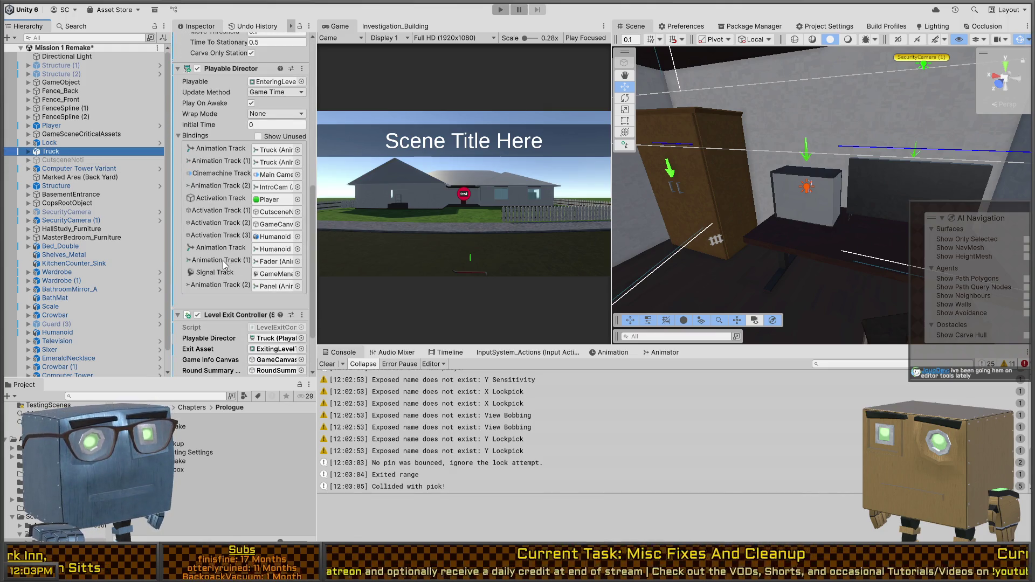
click(445, 352)
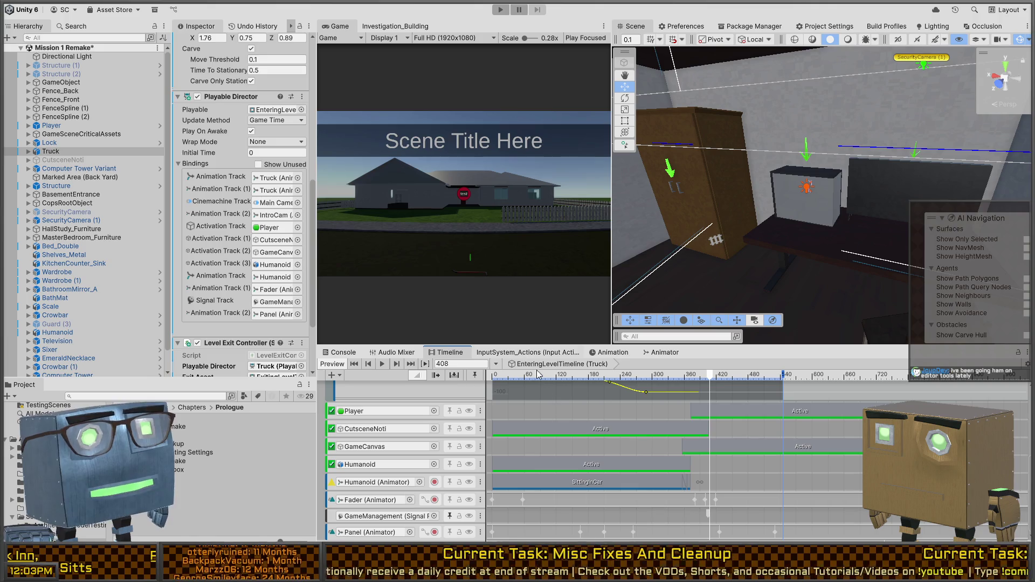
Step: Select the LockCursor signal marker and remove an accidentally added empty reaction
scroll(339, 444, up, 5)
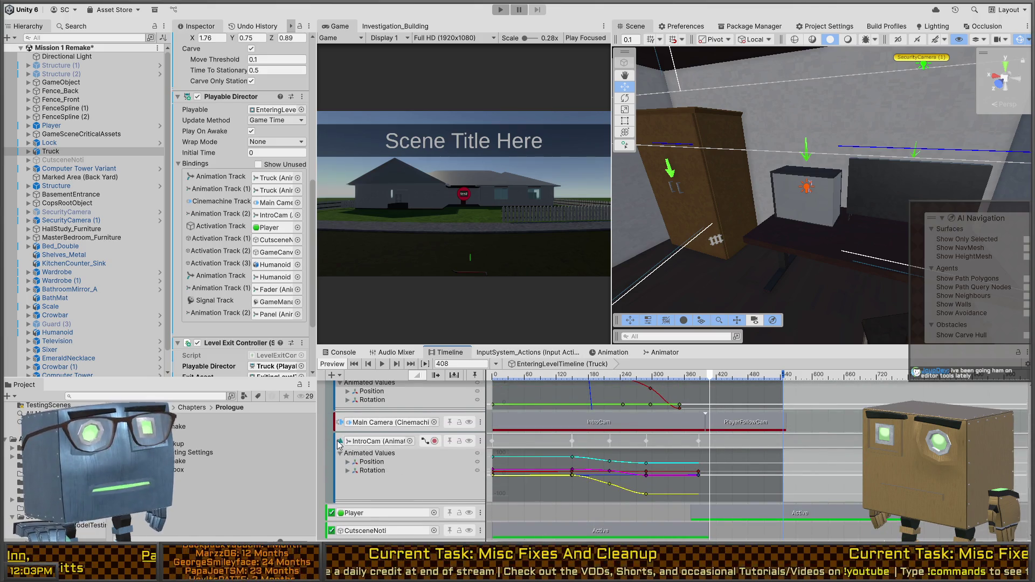
click(340, 442)
scroll(537, 526, down, 4)
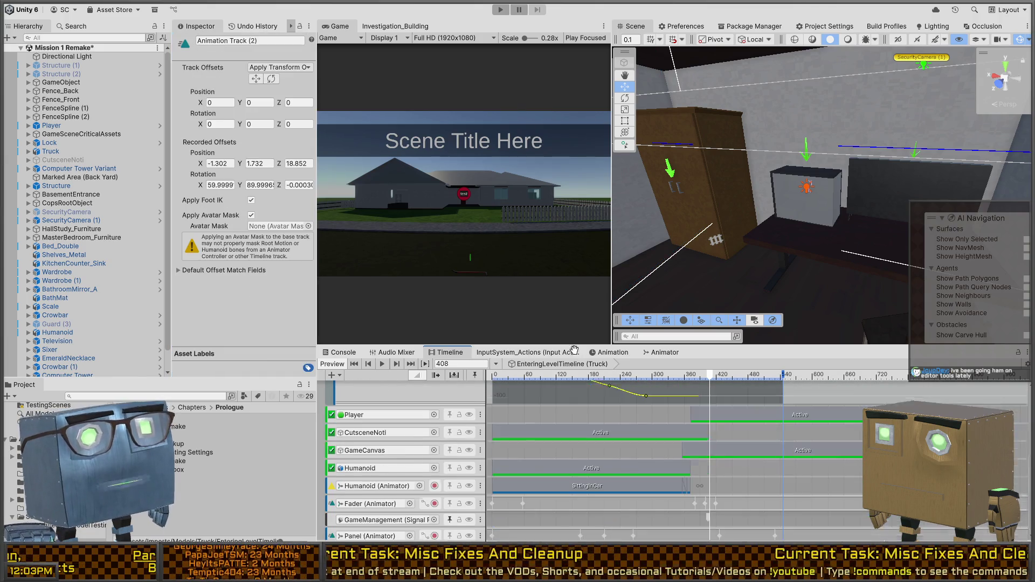
click(707, 514)
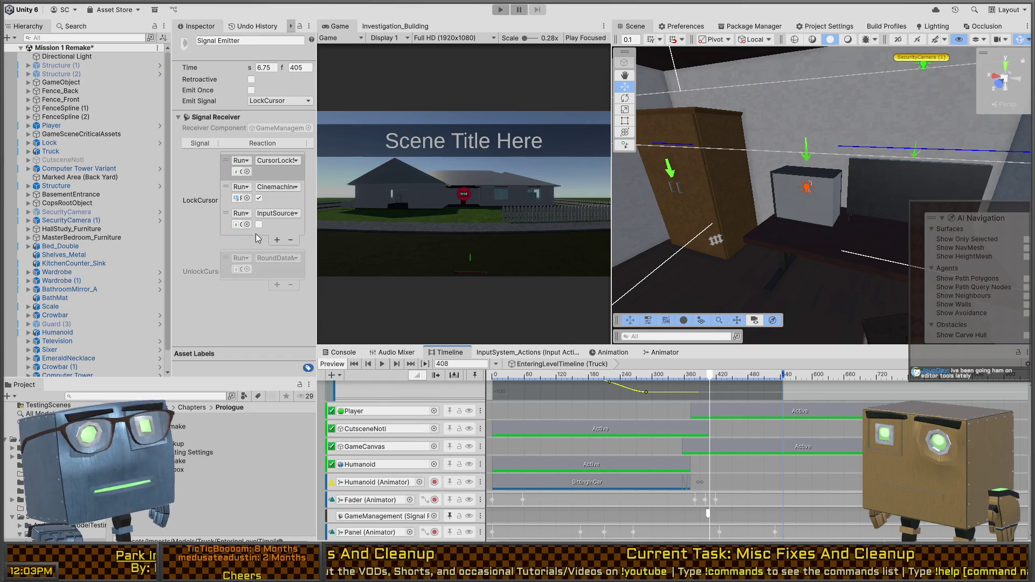
click(277, 239)
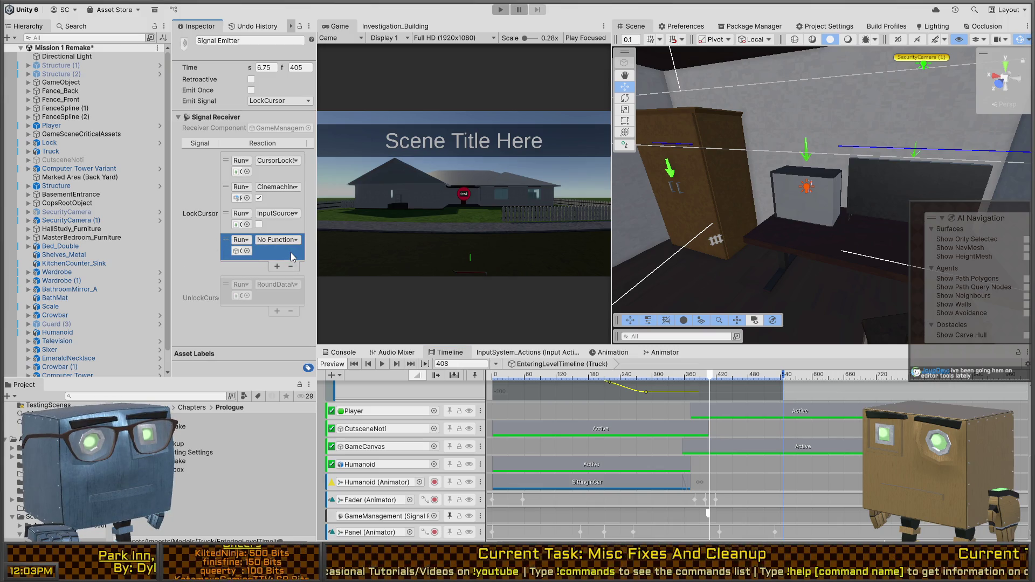
click(290, 266)
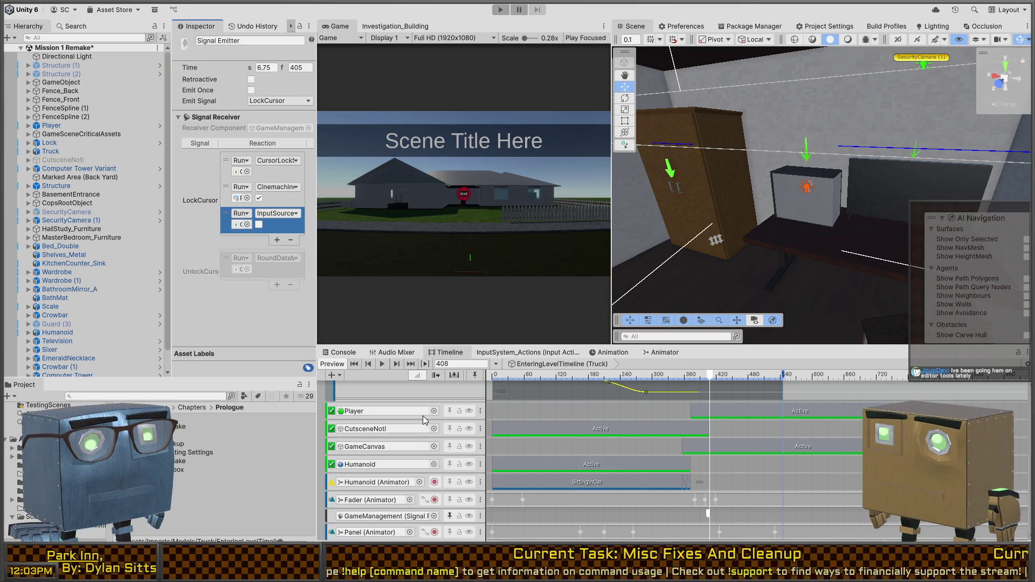
Step: Add a fourth LockCursor reaction targeting Player, then inspect the Player object
click(241, 243)
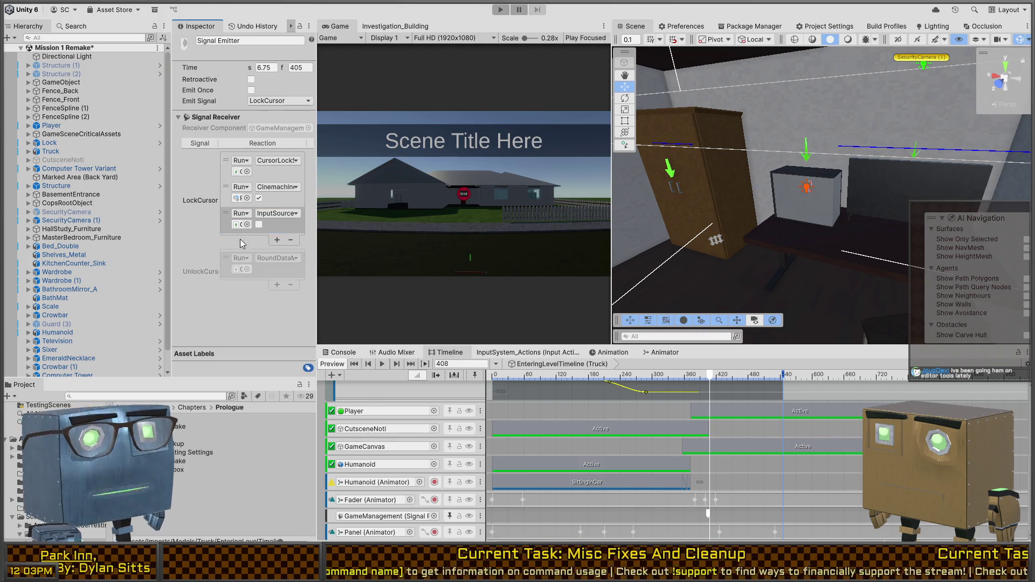
click(277, 240)
drag(51, 125, 244, 250)
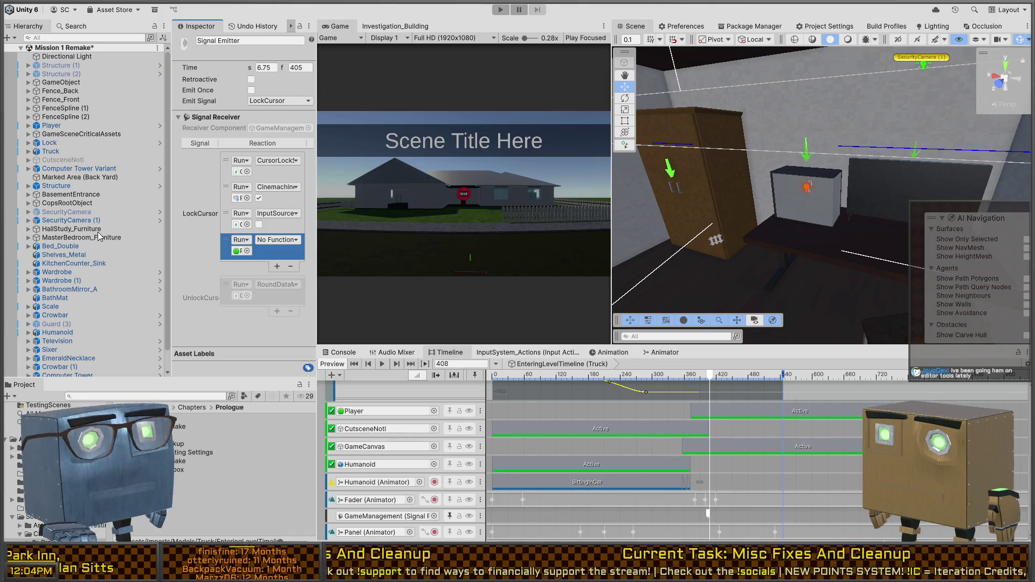
click(247, 253)
click(110, 125)
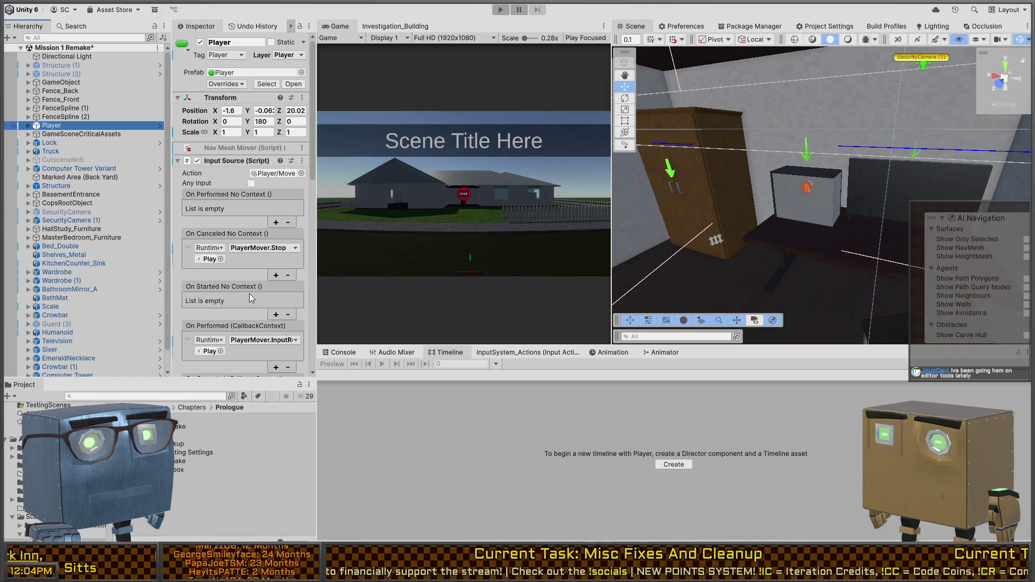
Step: Collapse Player's components and check the Single Integer Controller and Jump System
click(249, 297)
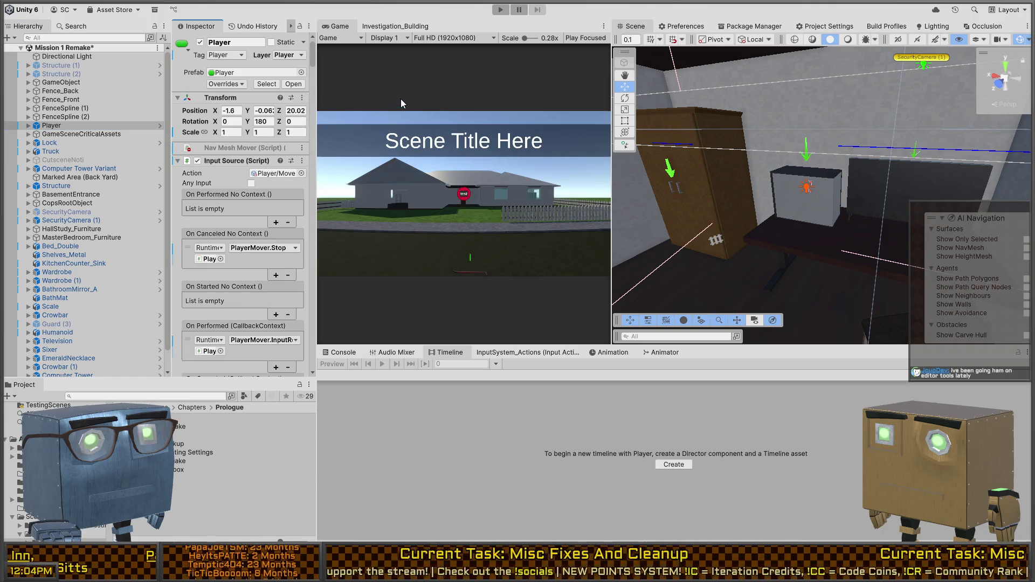
click(242, 97)
scroll(245, 227, down, 1)
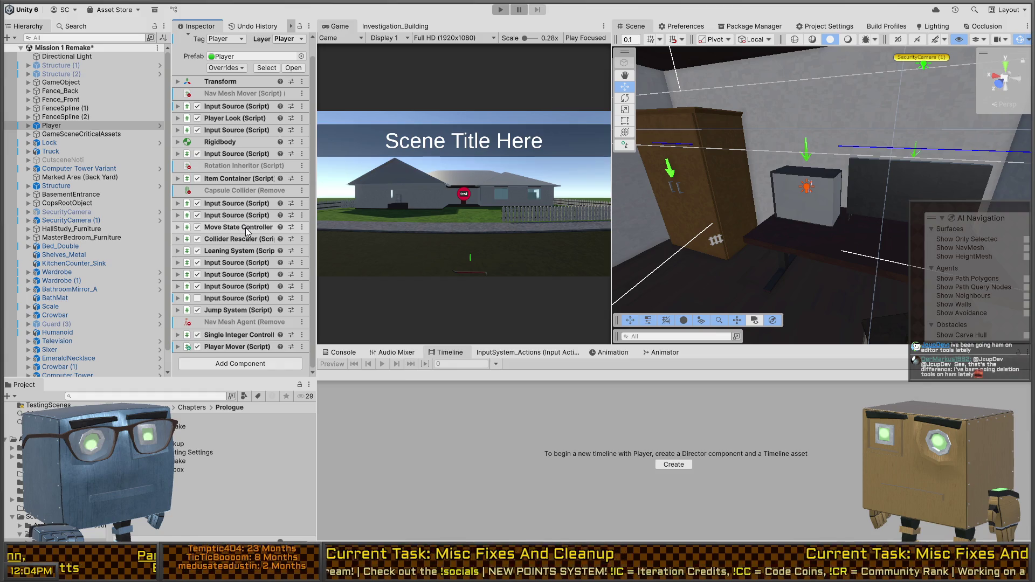
click(240, 335)
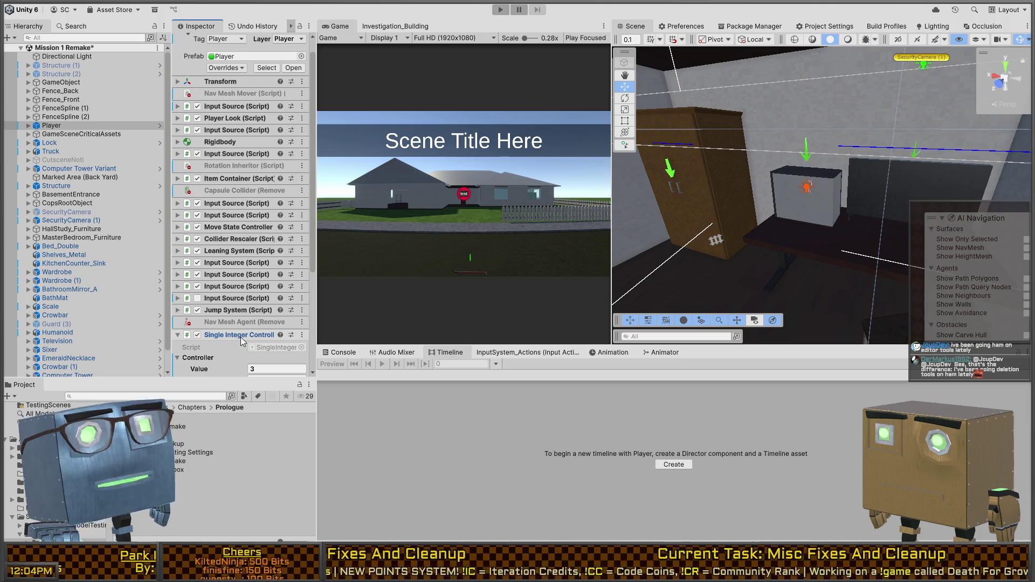
click(240, 335)
click(228, 311)
click(232, 309)
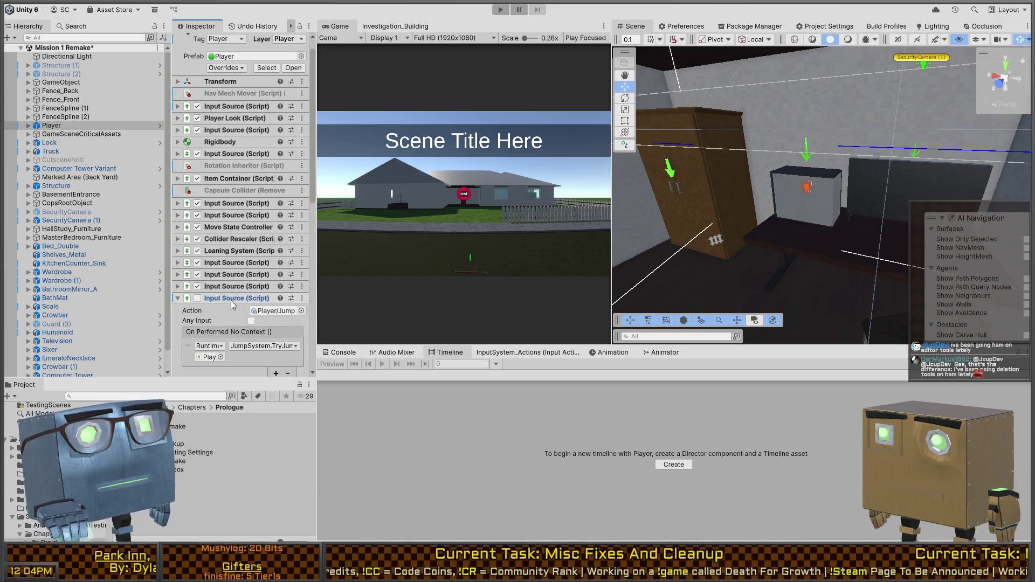
Step: Check which action the Player/Jump Input Source handles, then select CutsceneNoti
click(231, 300)
scroll(221, 269, down, 3)
scroll(208, 232, down, 4)
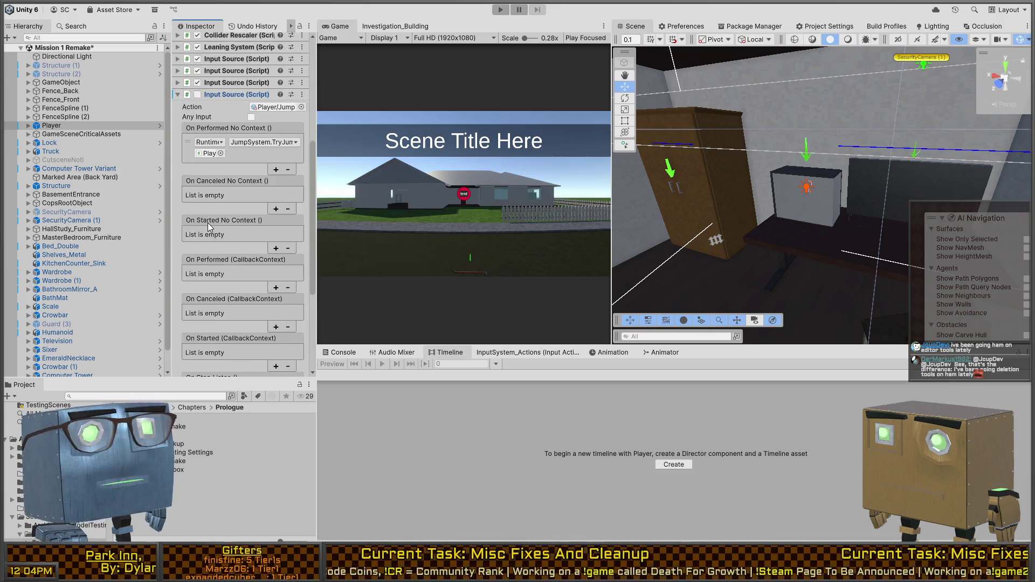
scroll(210, 226, down, 4)
scroll(243, 242, up, 7)
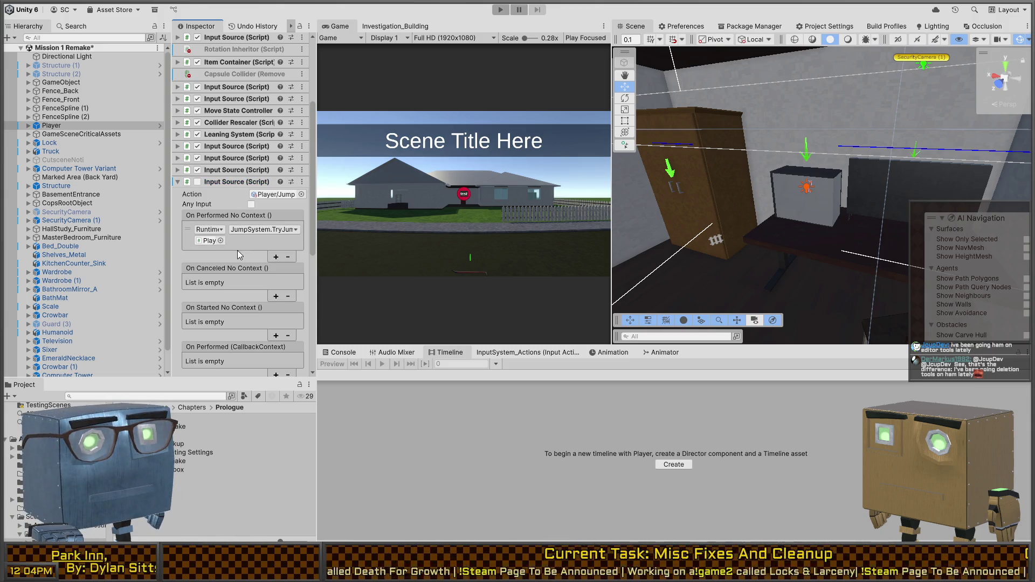
click(232, 182)
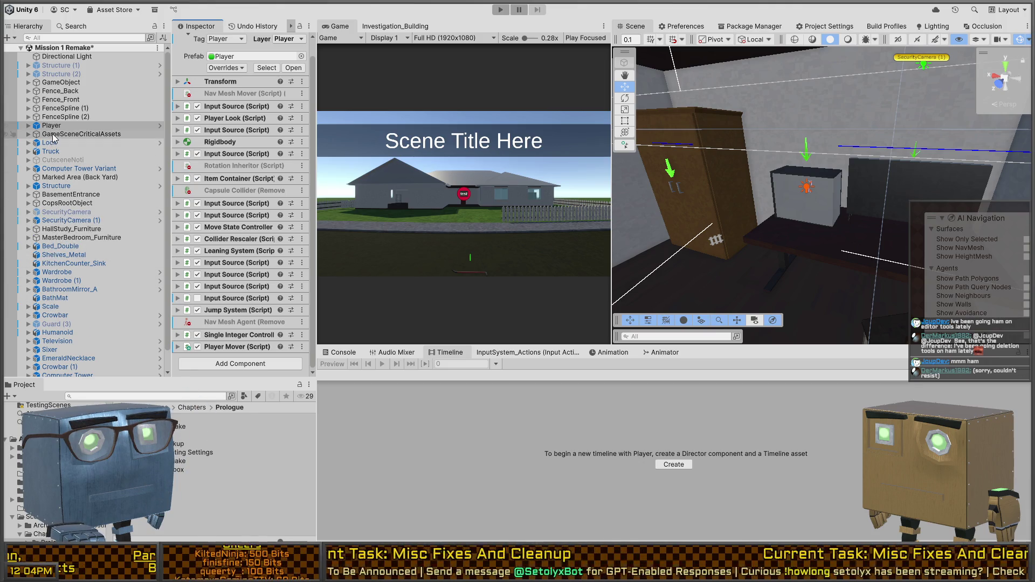
click(63, 159)
scroll(242, 223, down, 5)
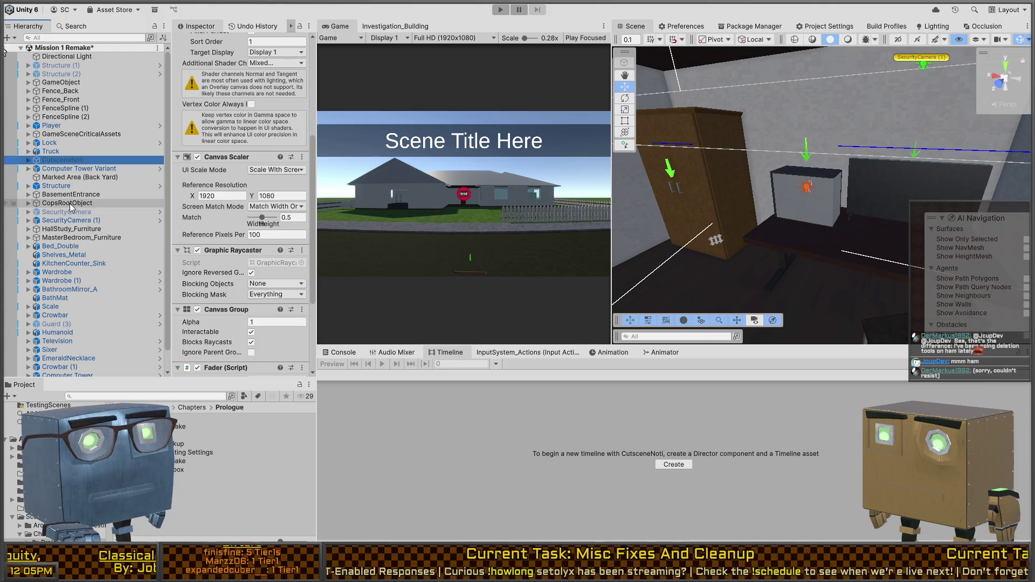
Step: Select Truck and inspect the reactions of the GameManagement track's LockCursor signal marker
scroll(73, 291, down, 1)
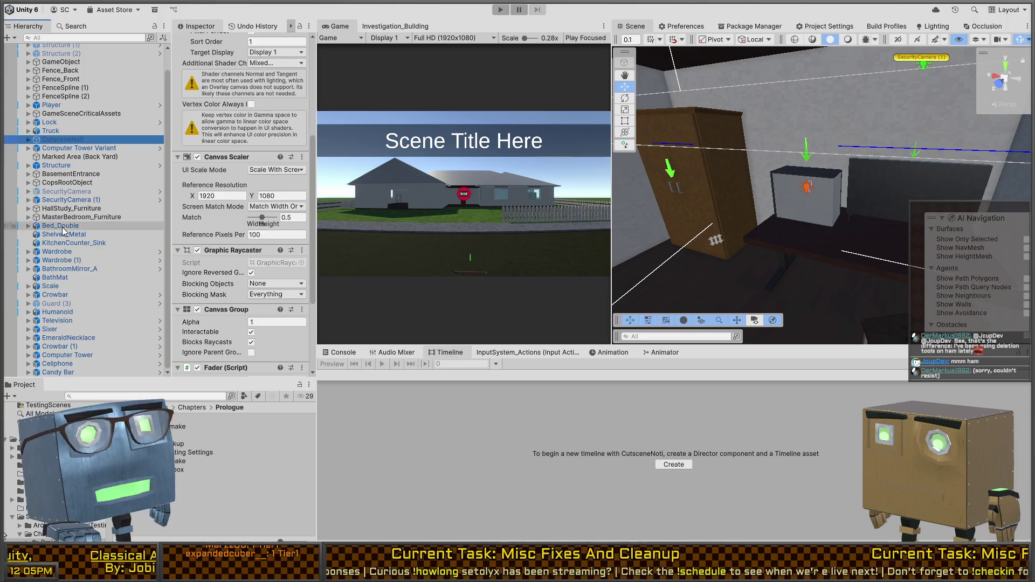
scroll(81, 210, up, 1)
click(108, 152)
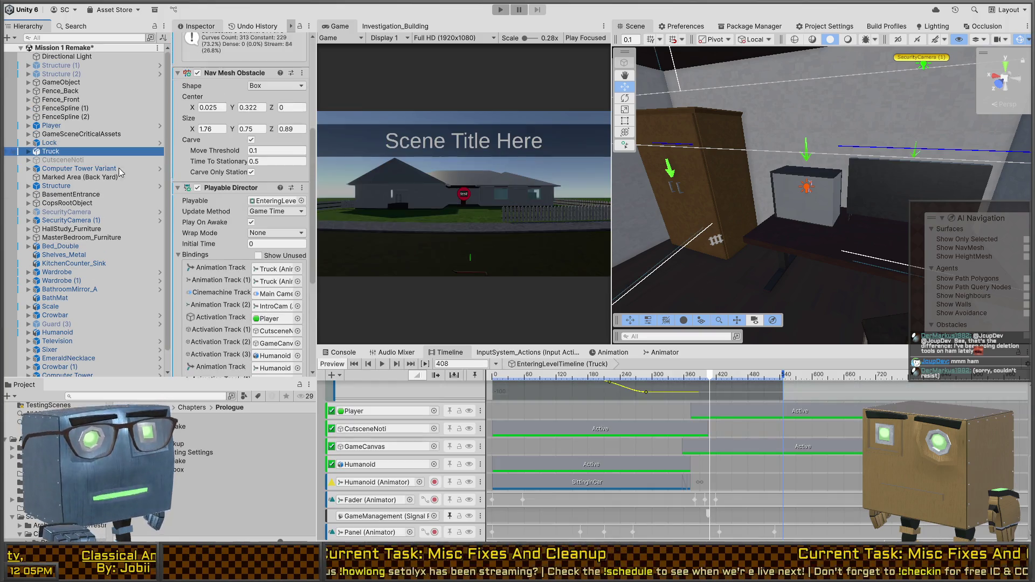
scroll(237, 260, down, 5)
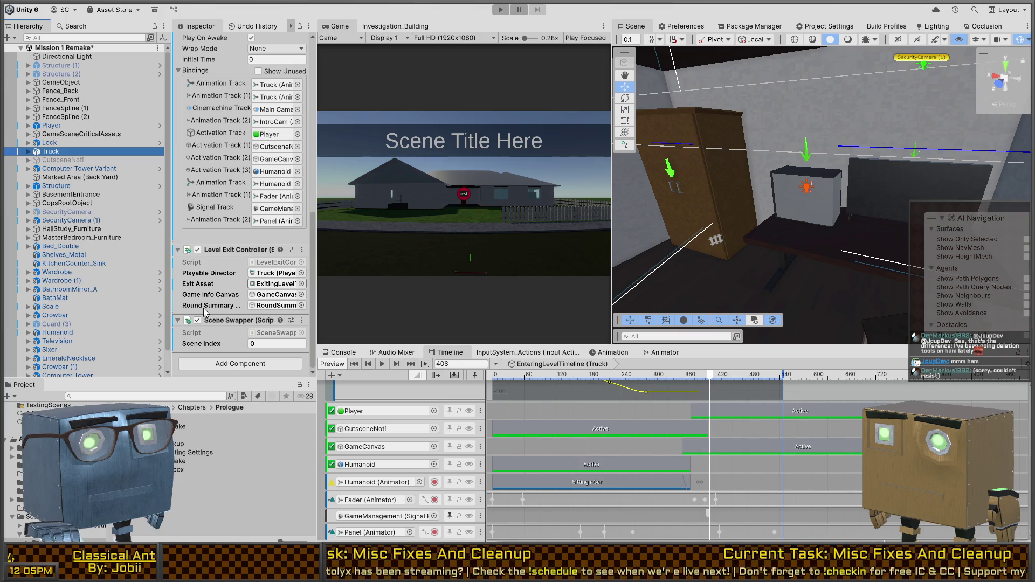
click(709, 513)
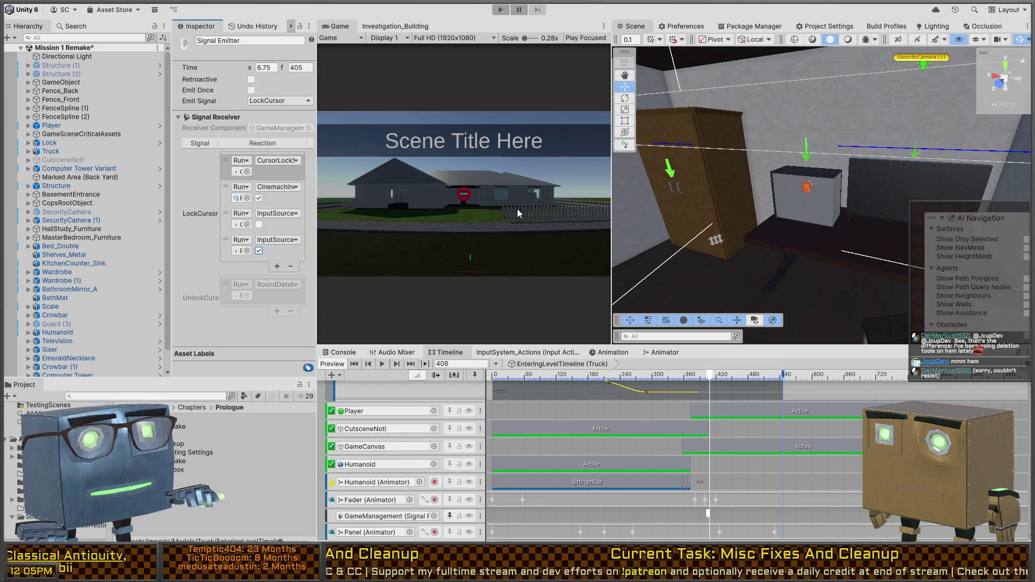
key(shift+space)
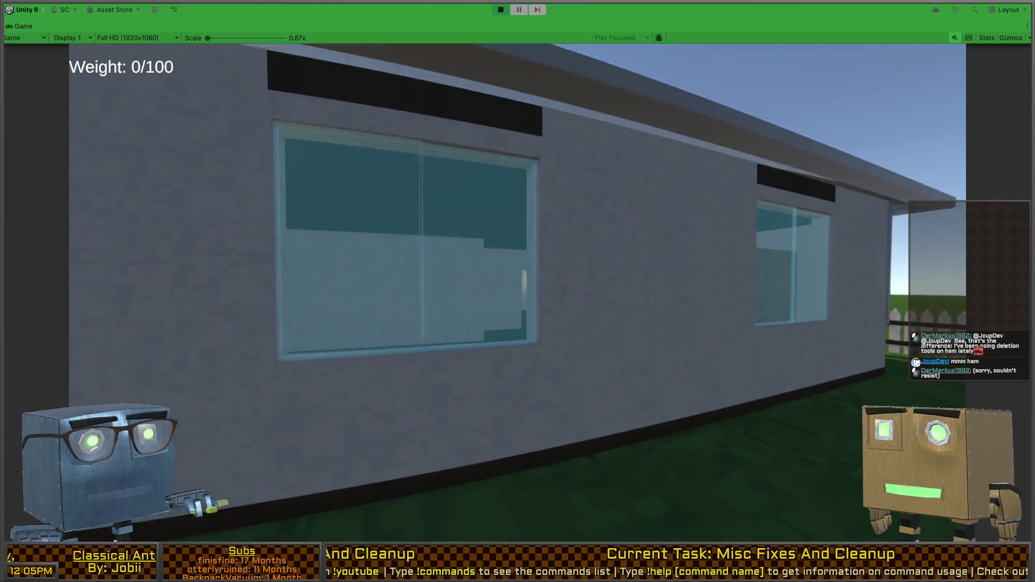
Step: Break the window with the crowbar and vault through it into the house
key(1)
click(517, 295)
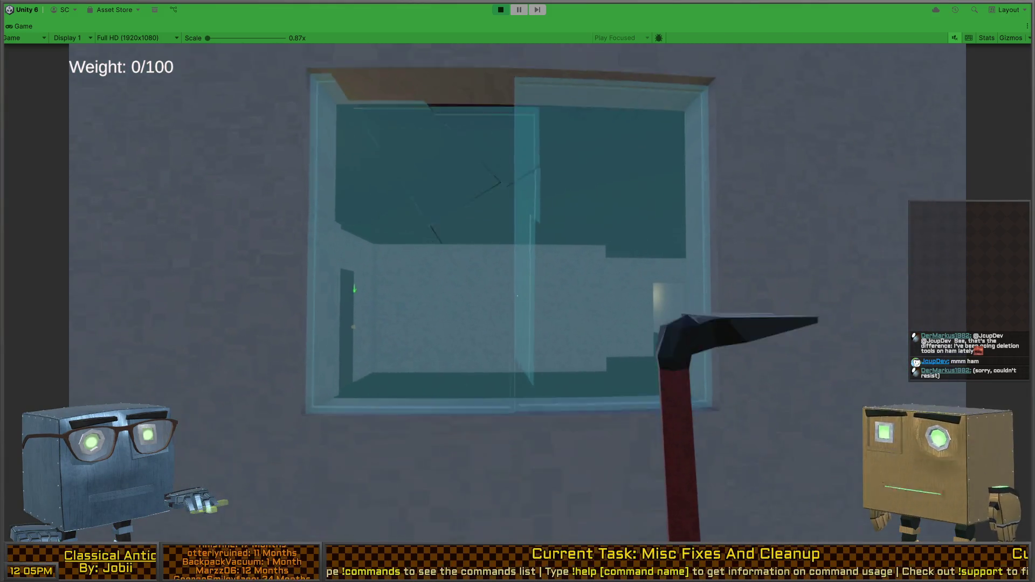
click(518, 295)
key(w)
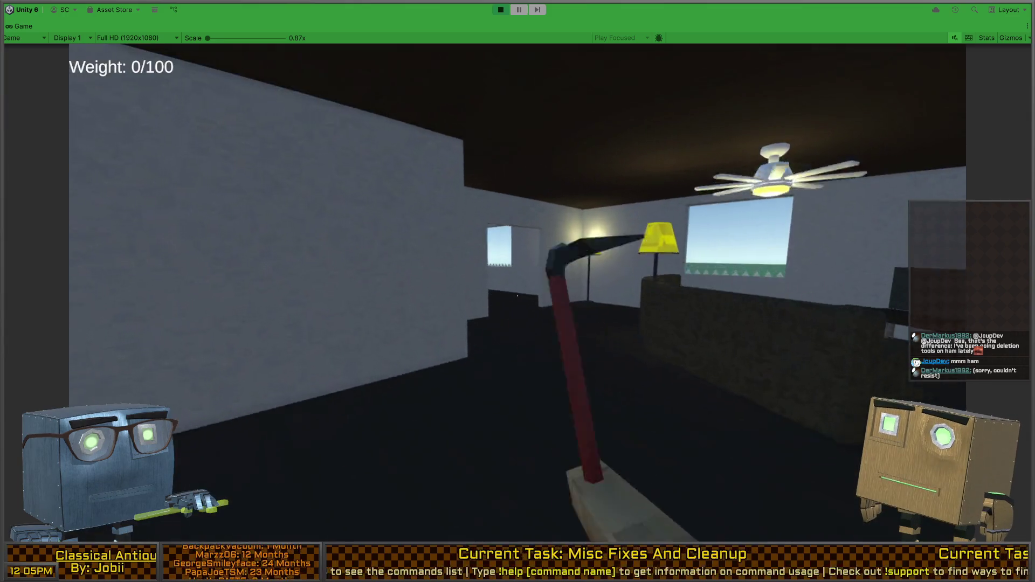
Step: Walk through the house, open the bedroom door, and pick up the computer tower
key(w)
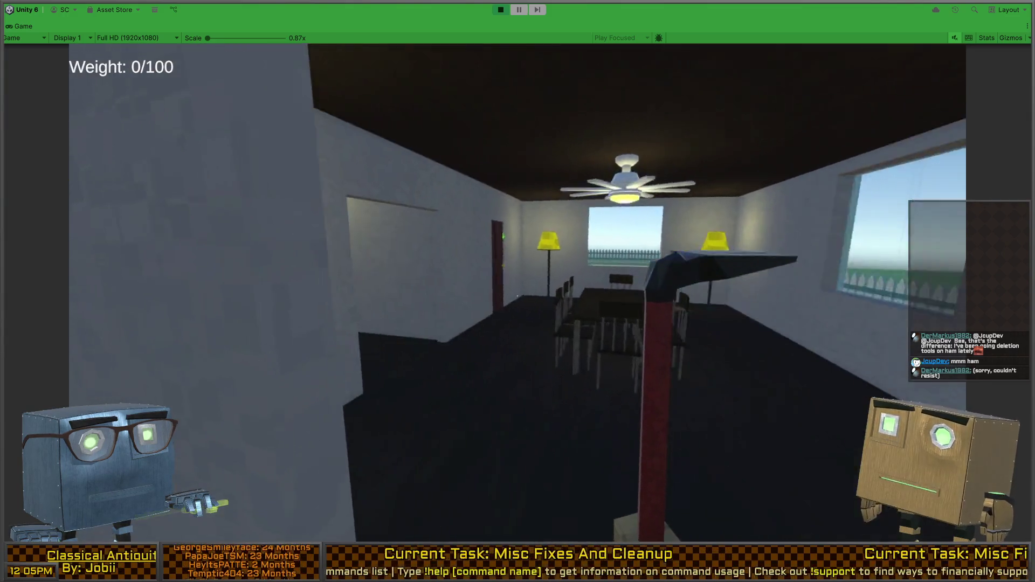
key(w)
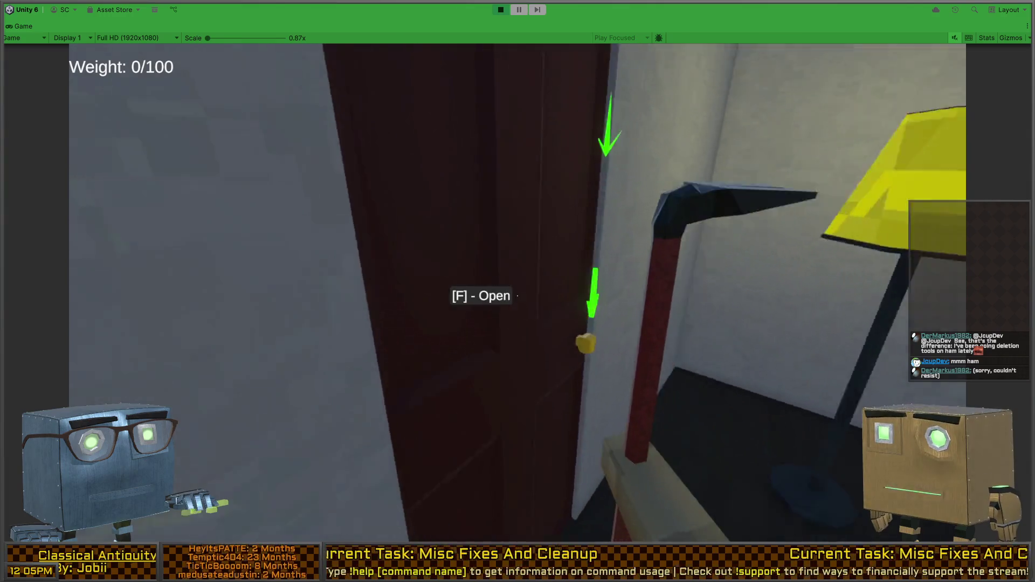
key(f)
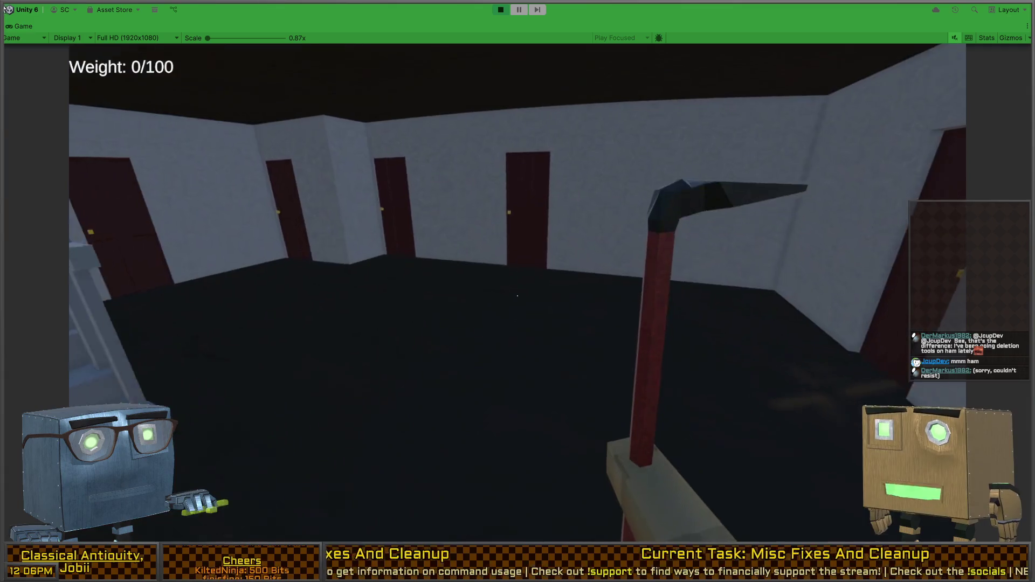
key(f)
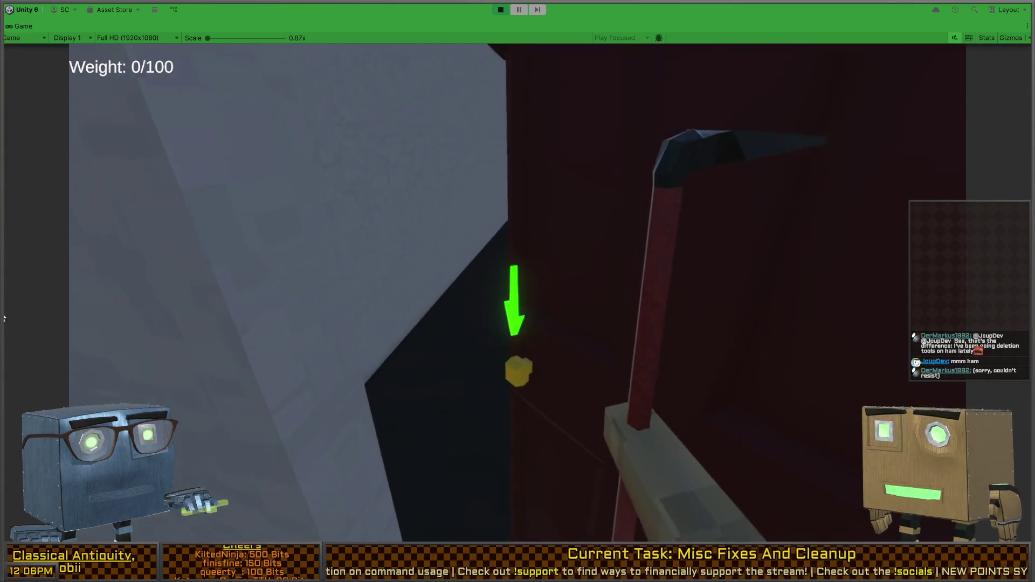
key(w)
key(w)
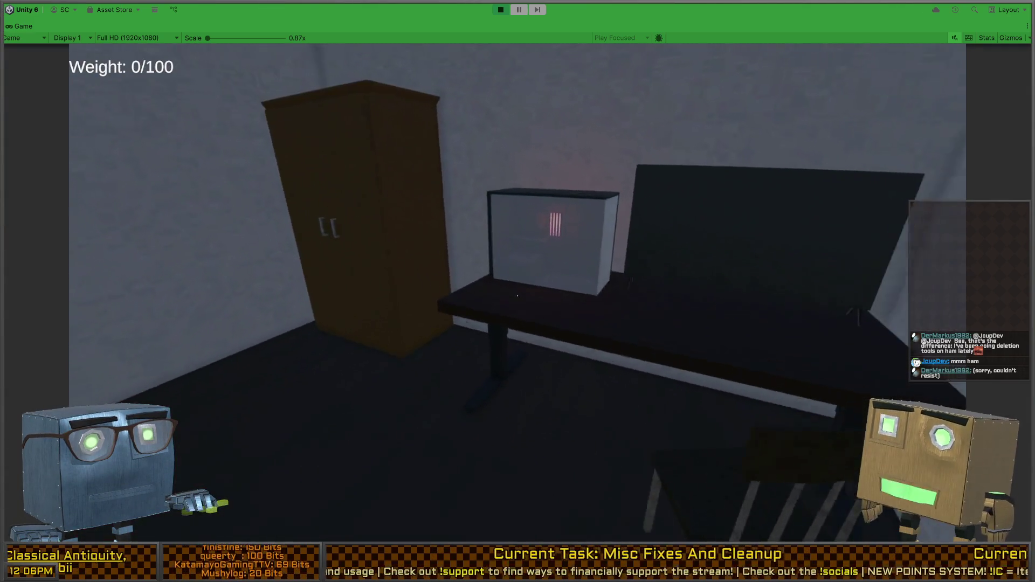
key(f)
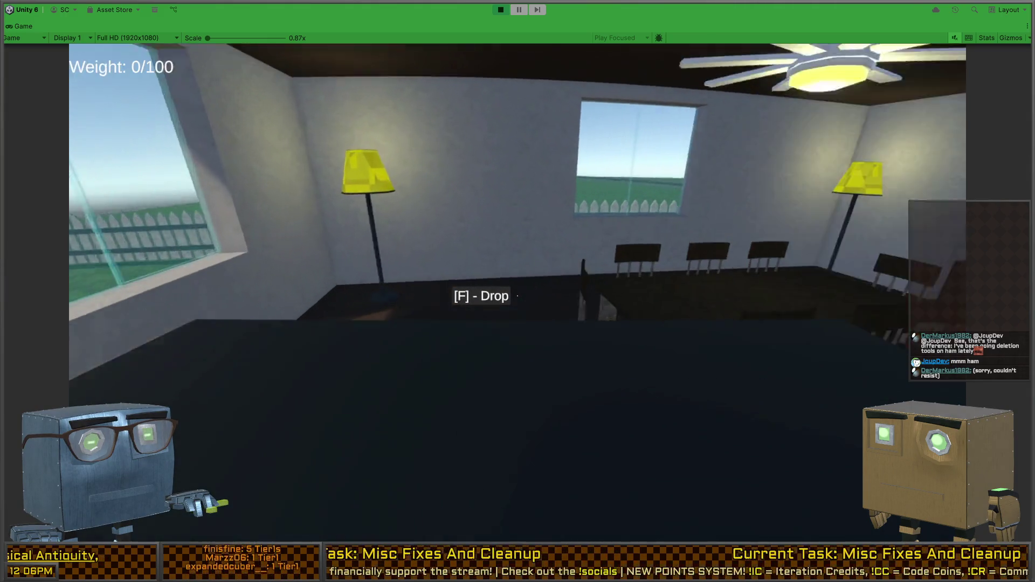
mouse_move(517, 291)
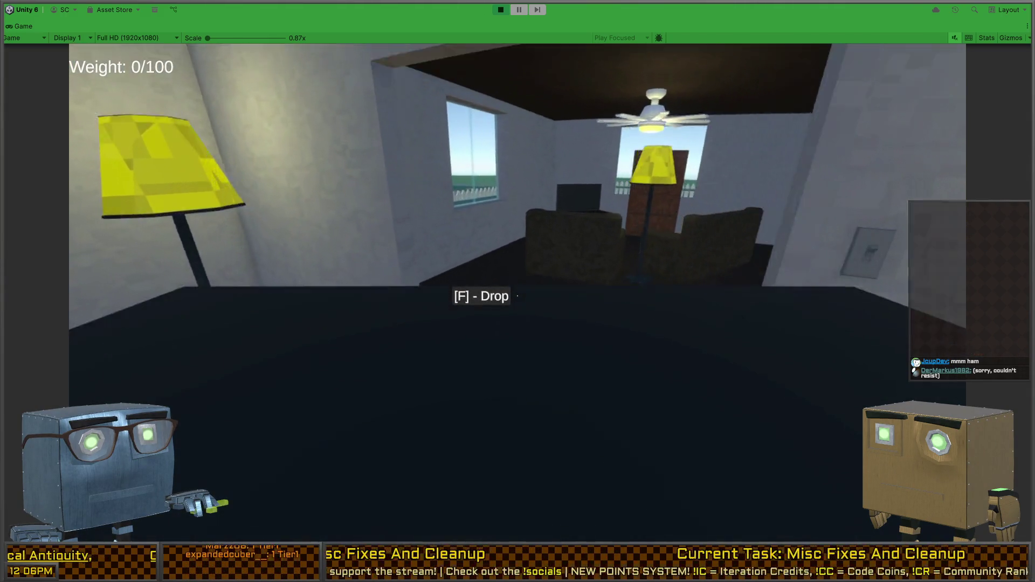
Step: Carry the computer tower out the window and drop it in the truck bed for $2000
key(w)
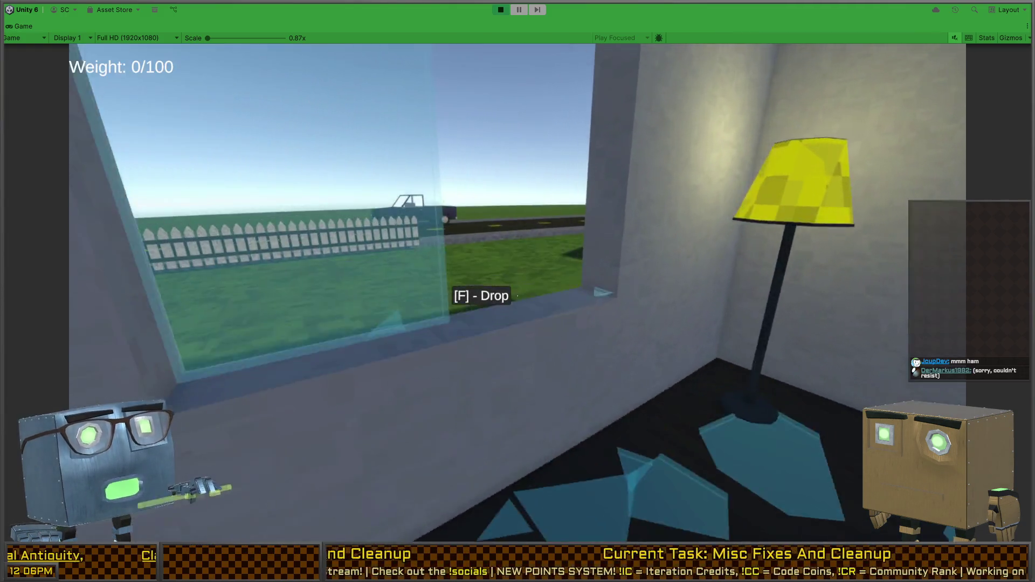
key(w)
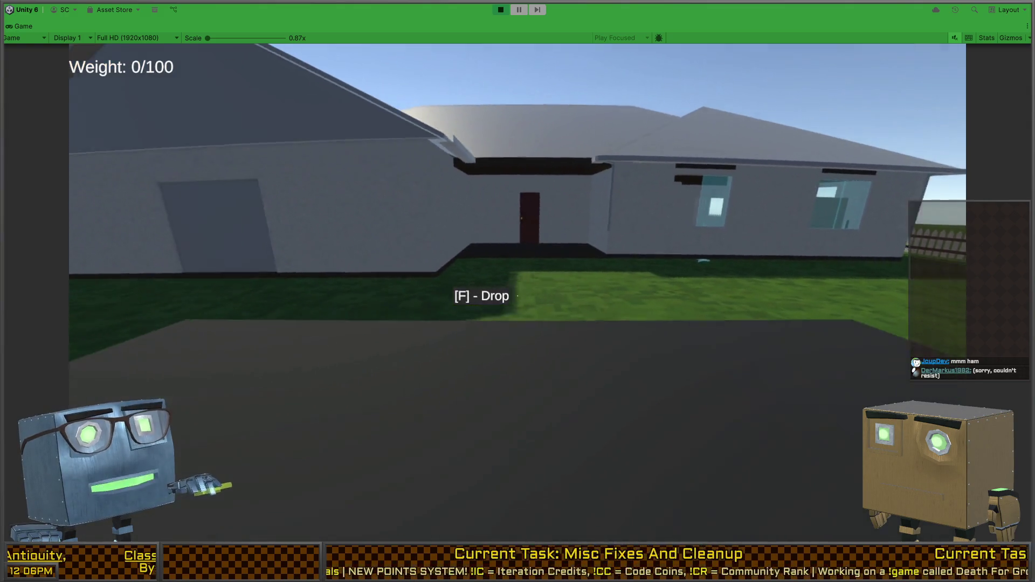
key(f)
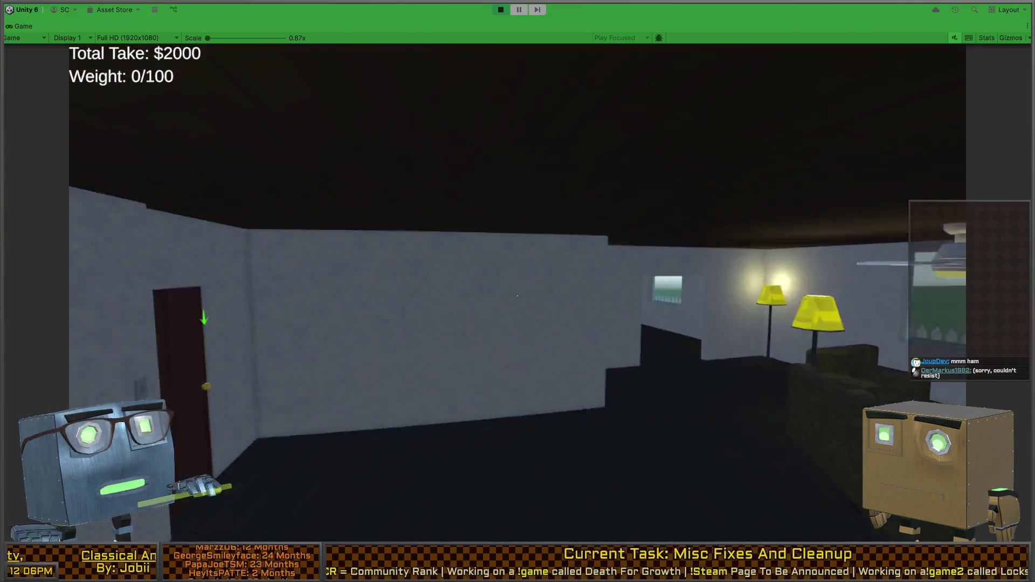
Step: Vault back and forth through the broken window to test vaulting
key(w)
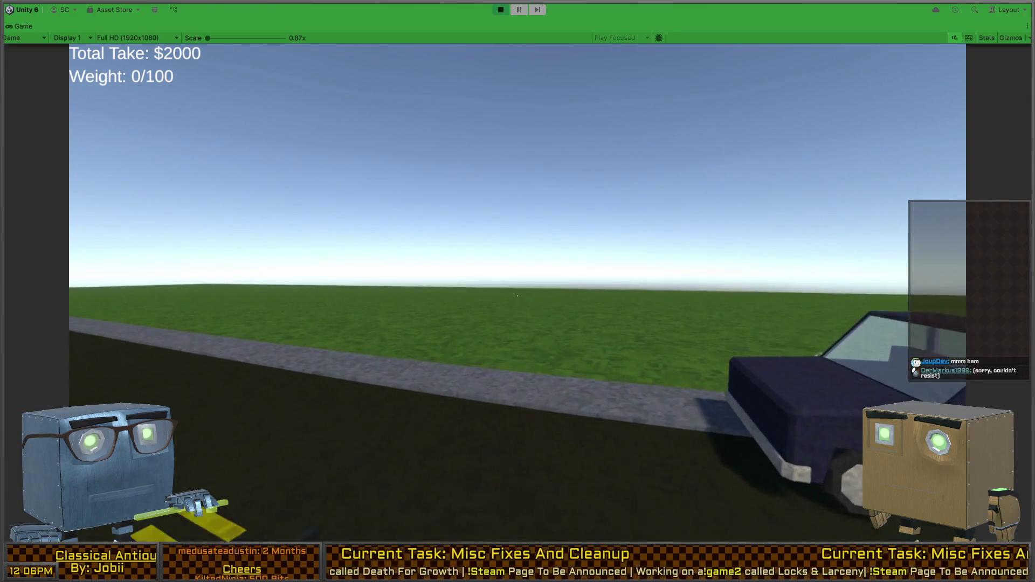
key(w)
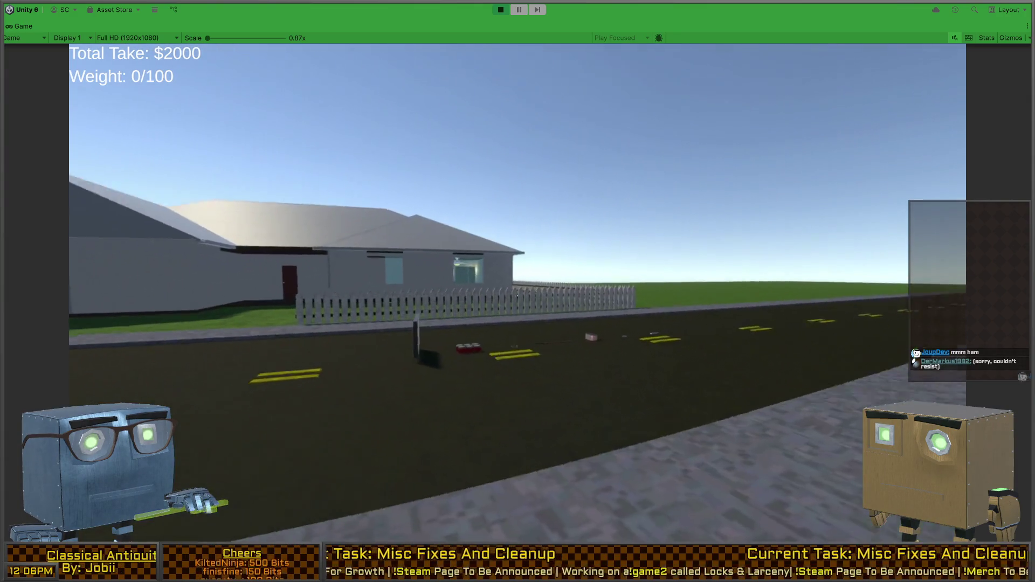
key(w)
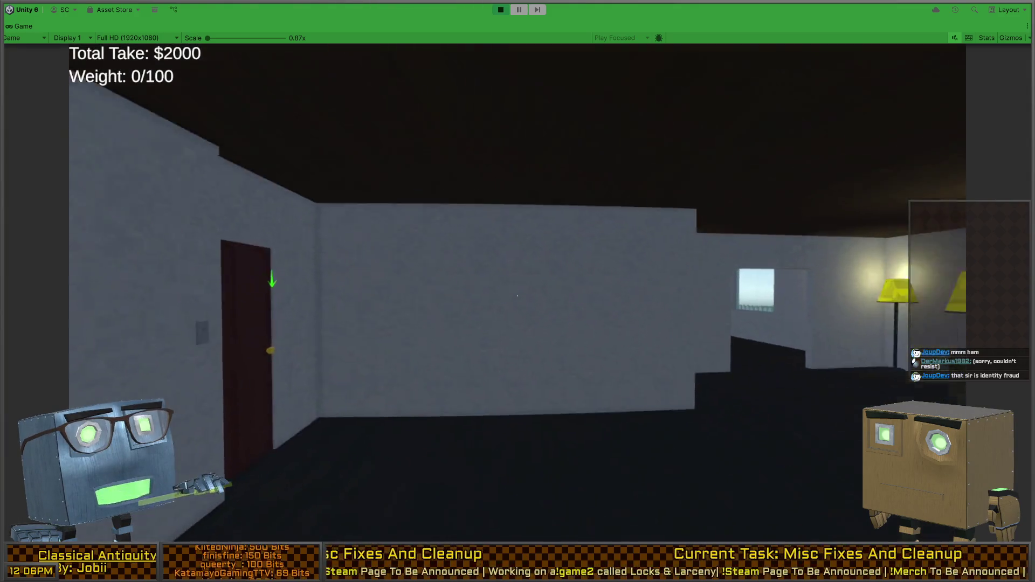
key(w)
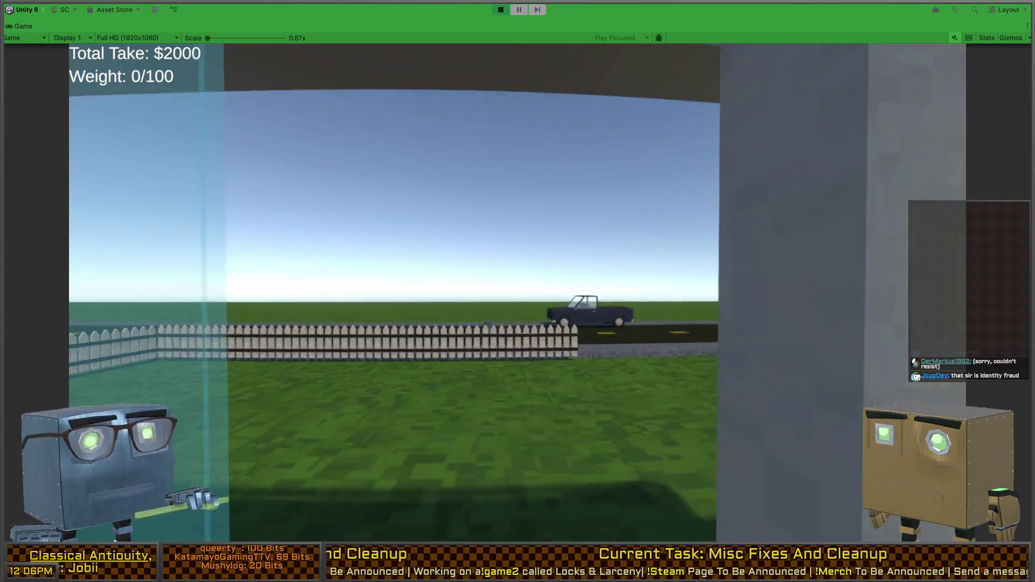
key(w)
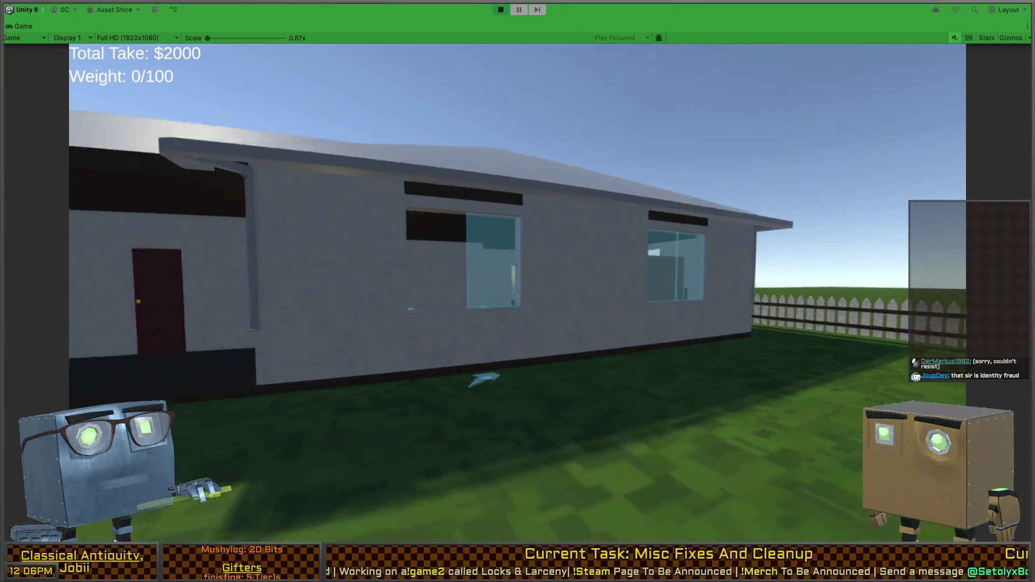
key(w)
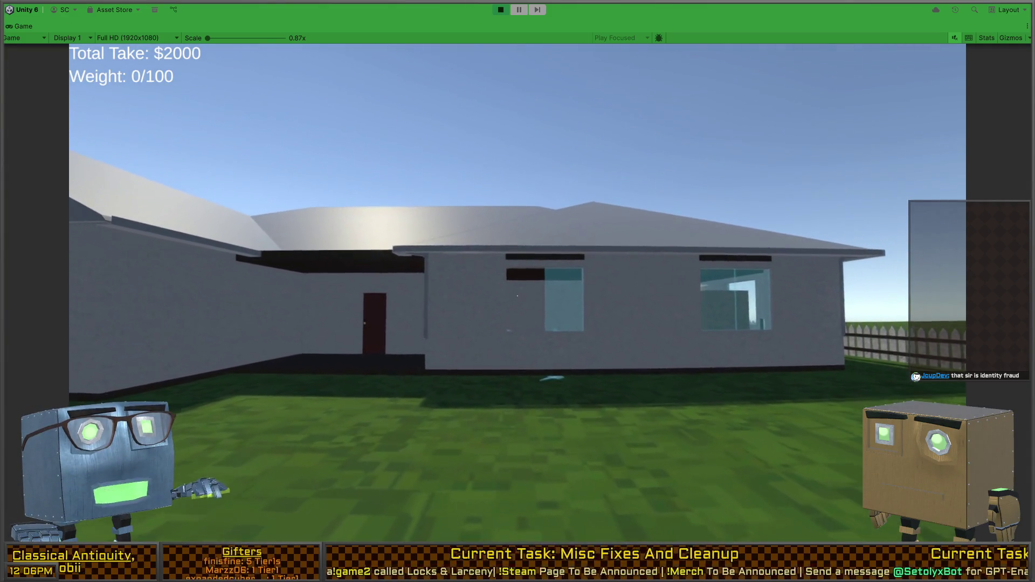
Step: Vault out toward the truck, return to the living room, and stop play mode
key(w)
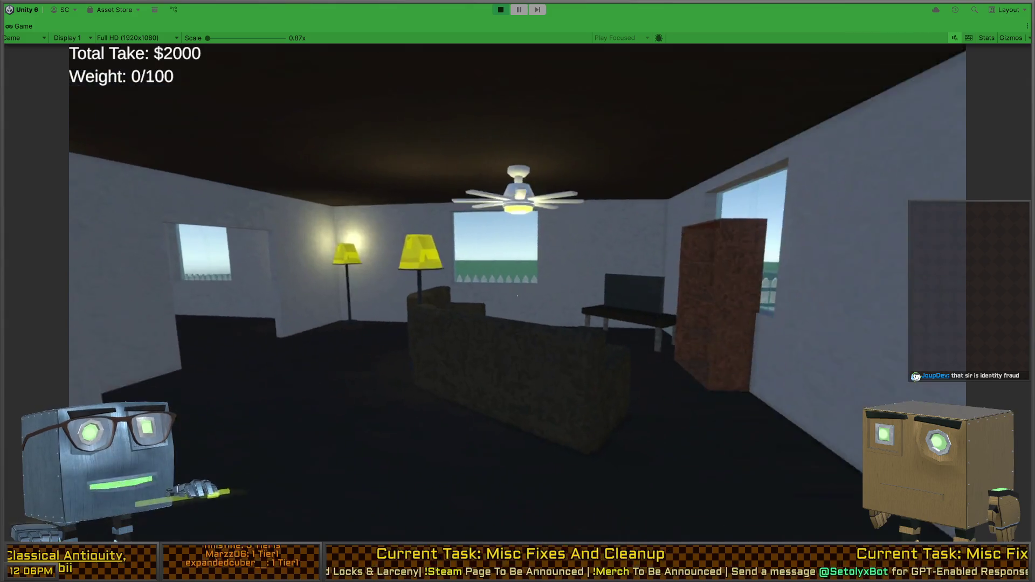
key(w)
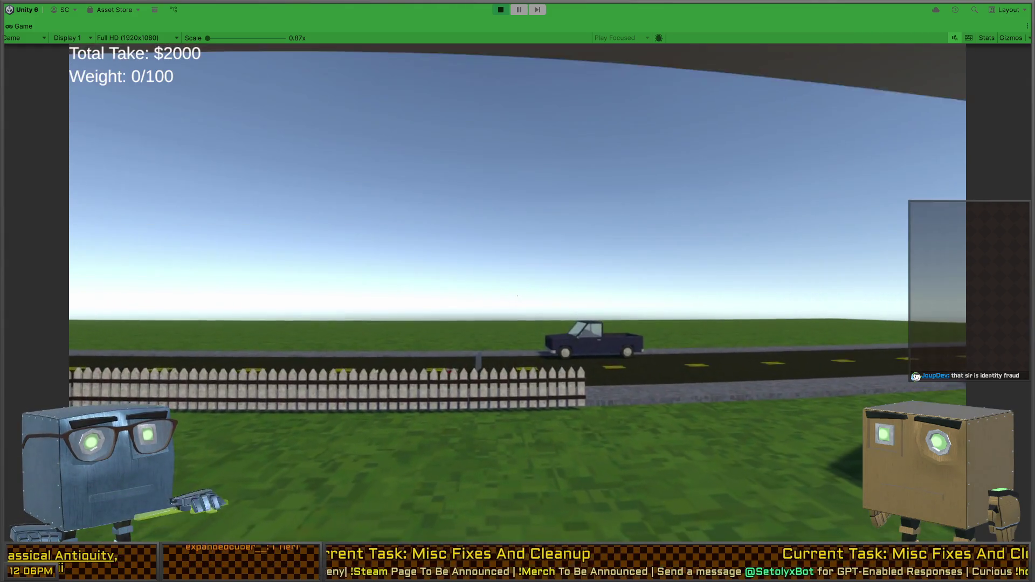
key(w)
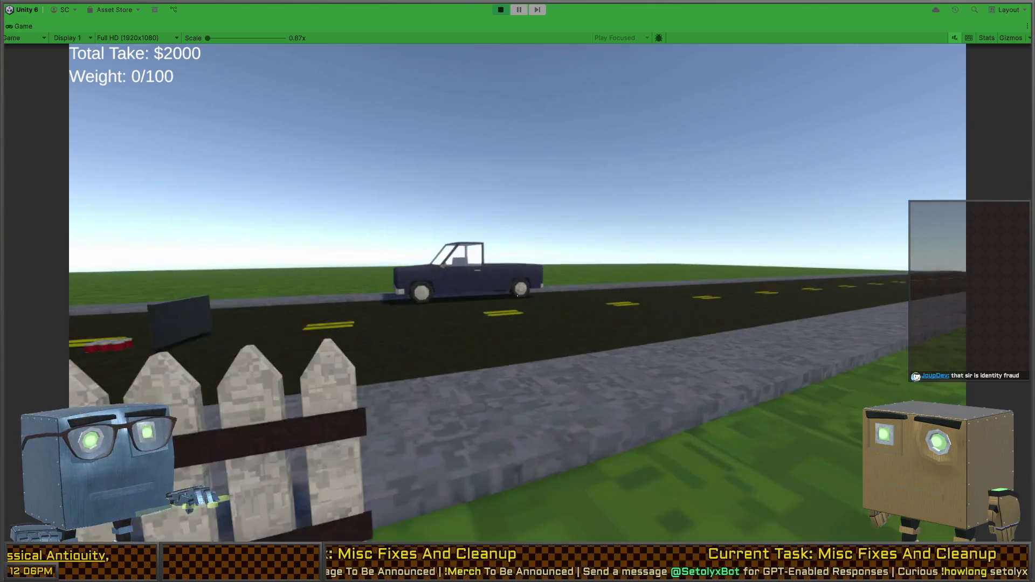
key(w)
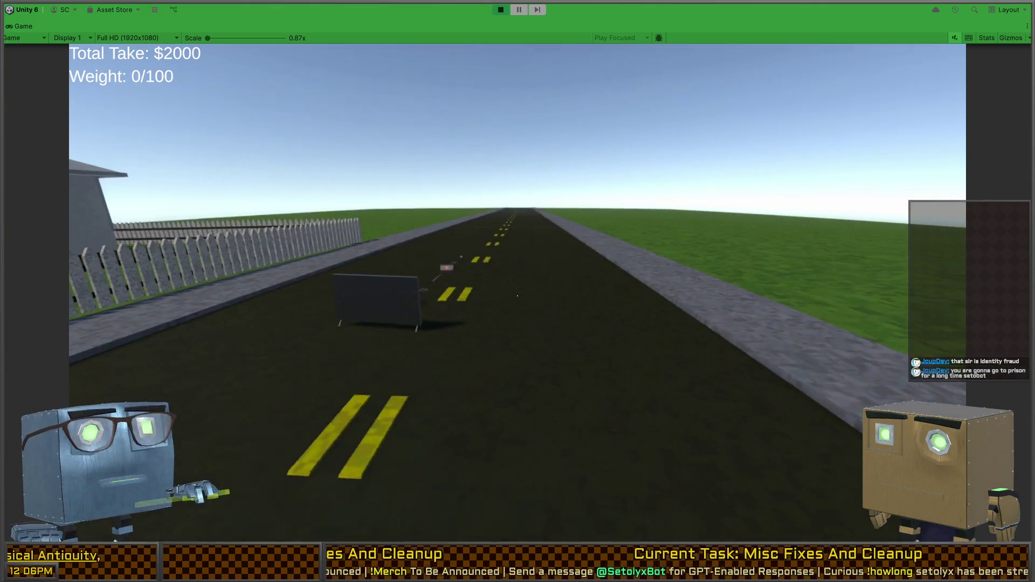
key(w)
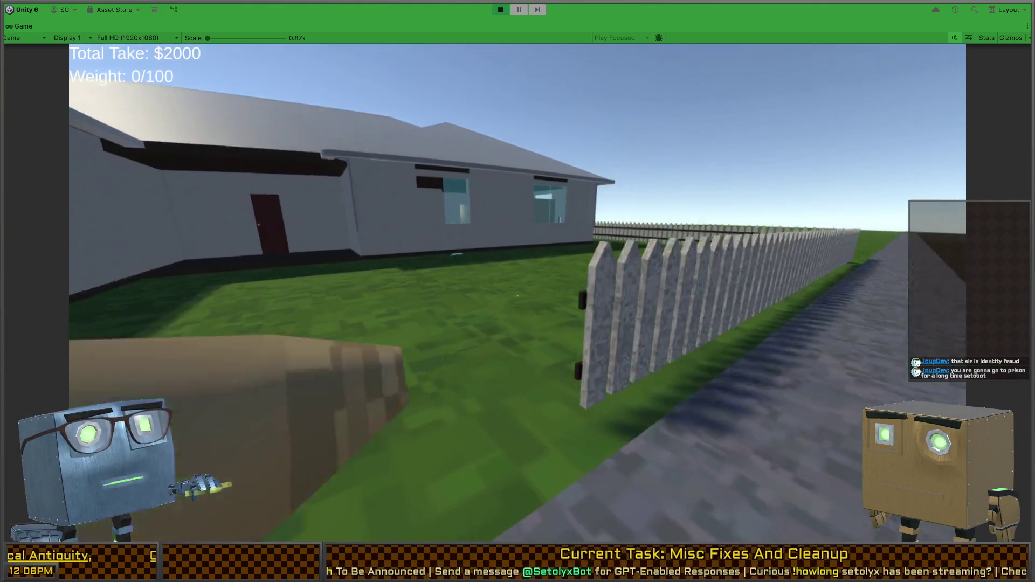
key(w)
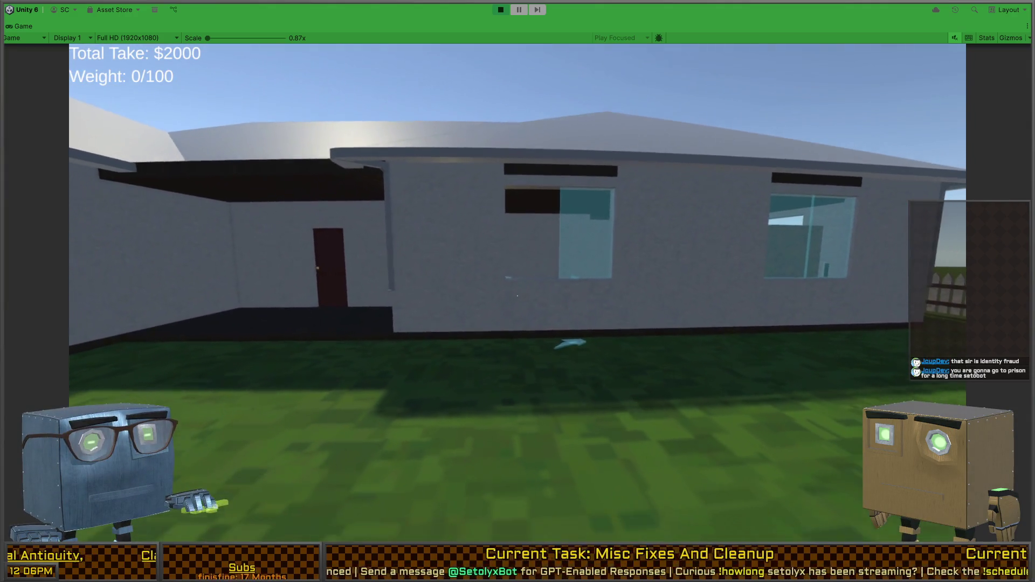
key(w)
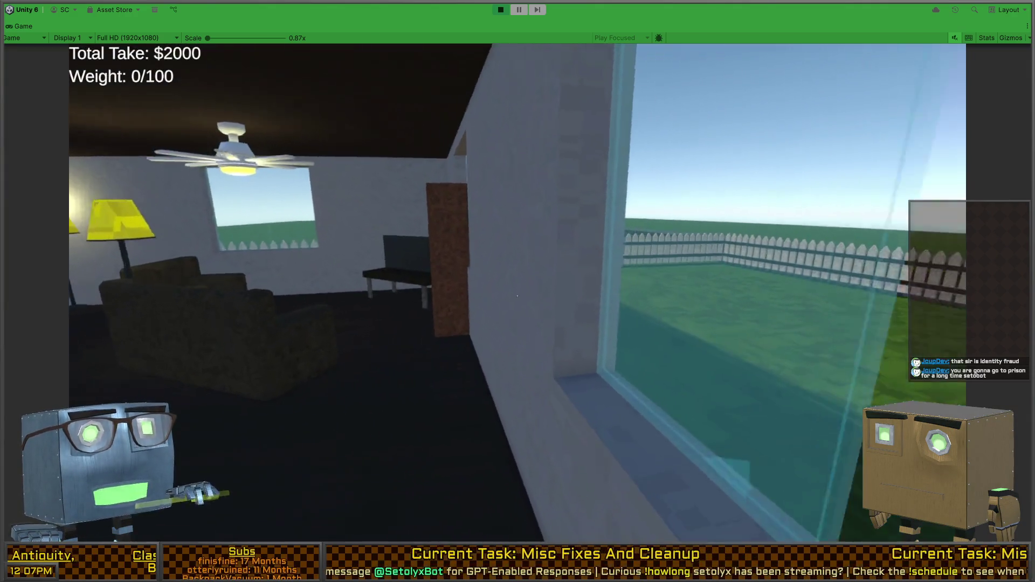
key(ctrl+p)
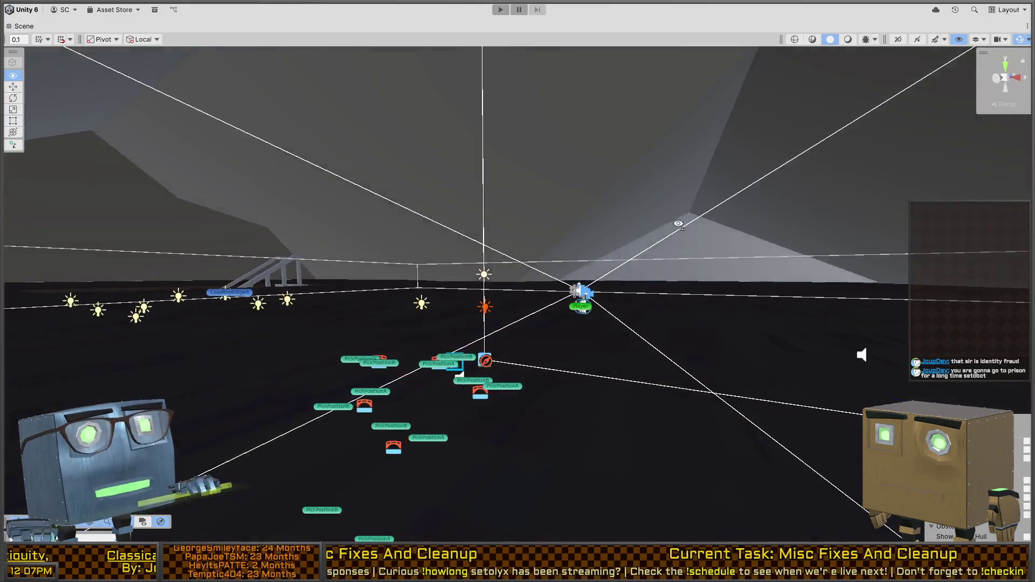
Step: Select Exterior_Window_Double_Wall (2) in the scene and open it in Prefab Mode
mouse_move(647, 242)
mouse_down()
mouse_move(570, 289)
mouse_move(186, 271)
mouse_move(130, 324)
mouse_up()
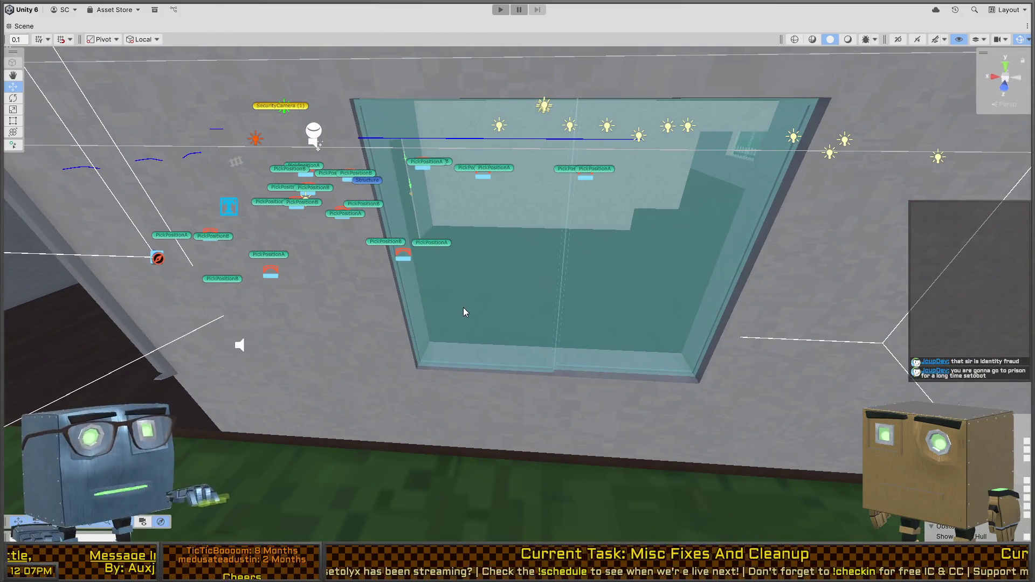
click(463, 307)
click(504, 395)
key(shift+space)
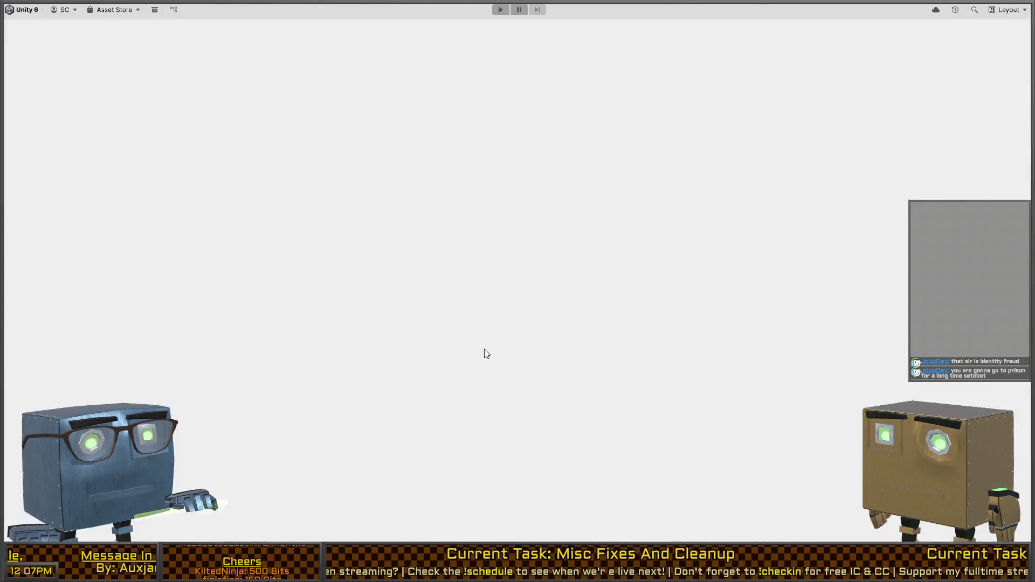
scroll(119, 269, down, 1)
scroll(105, 256, up, 1)
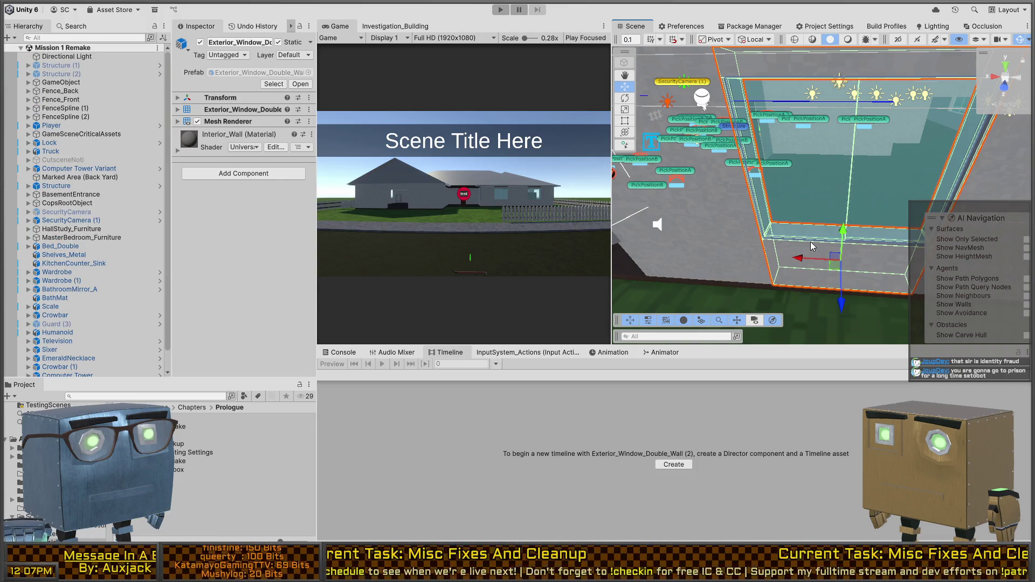
click(810, 241)
click(874, 269)
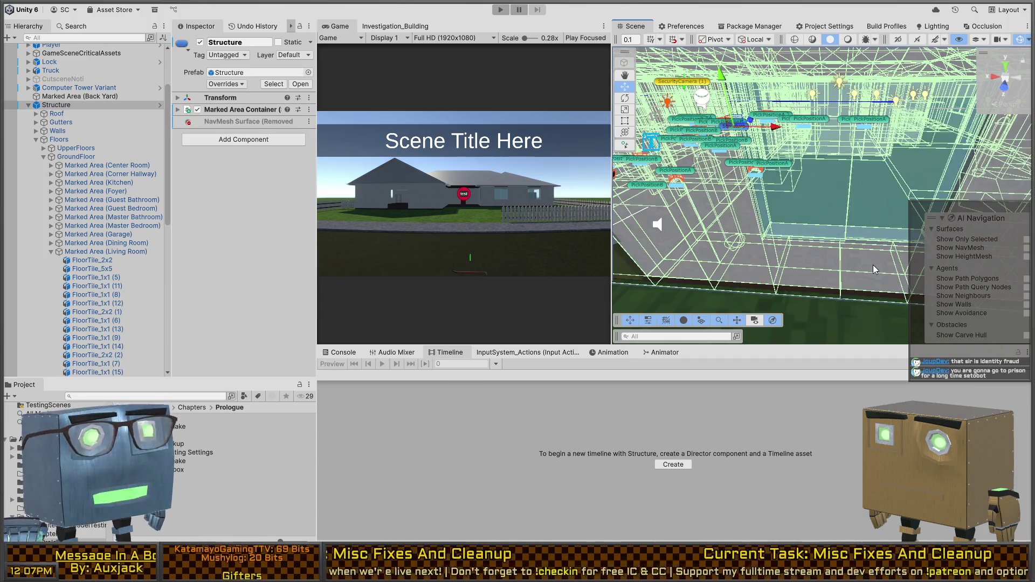
click(859, 257)
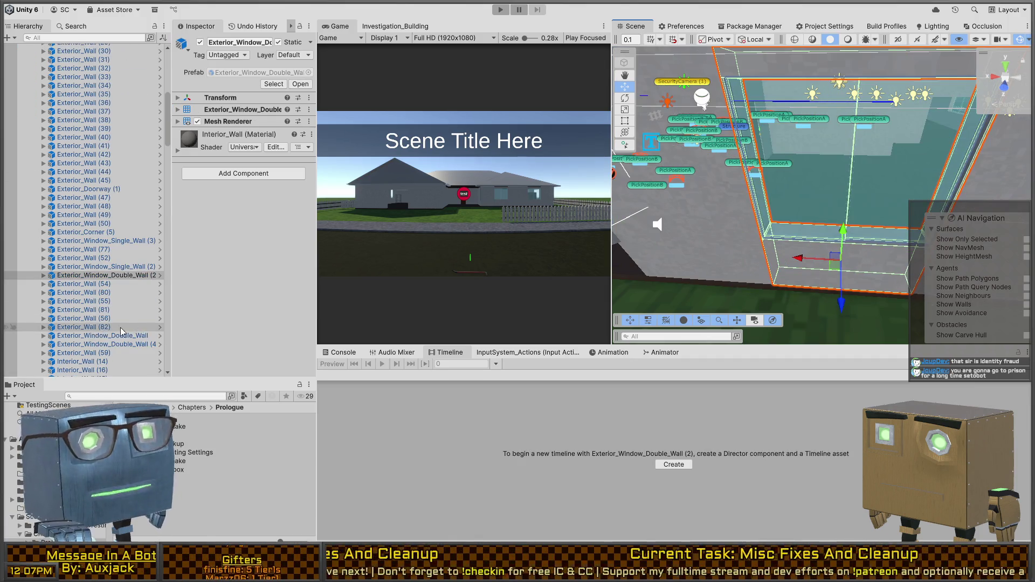
click(44, 275)
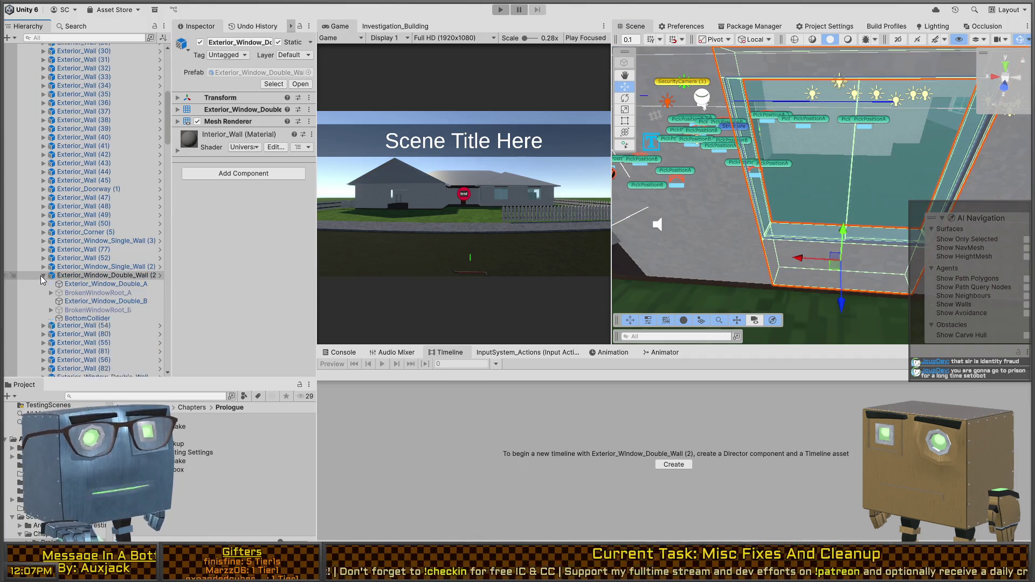
click(161, 275)
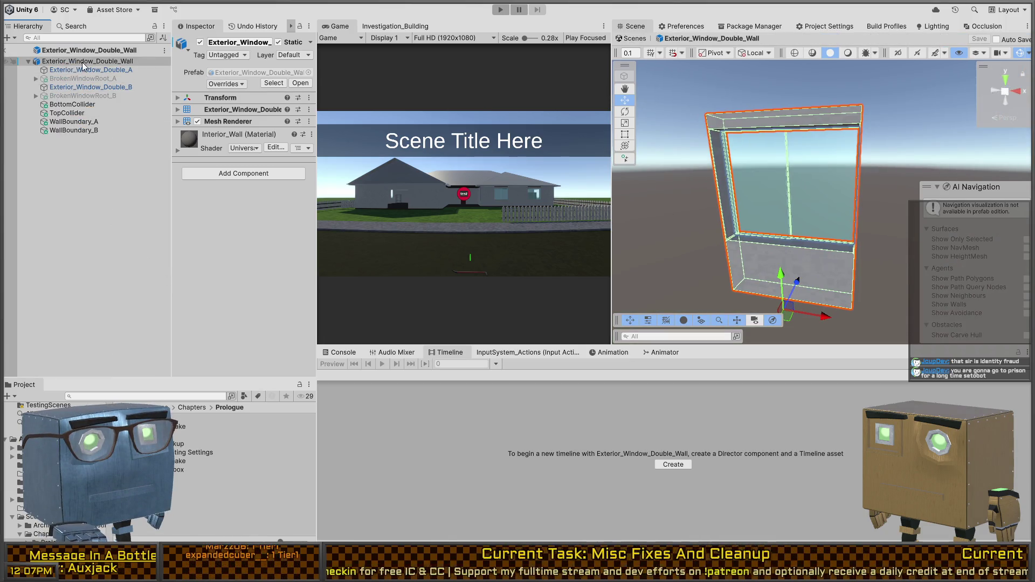
Step: Expand BrokenWindowRoot_A, select its VaultingArea trigger, and turn off Edit Collider
click(66, 70)
click(49, 79)
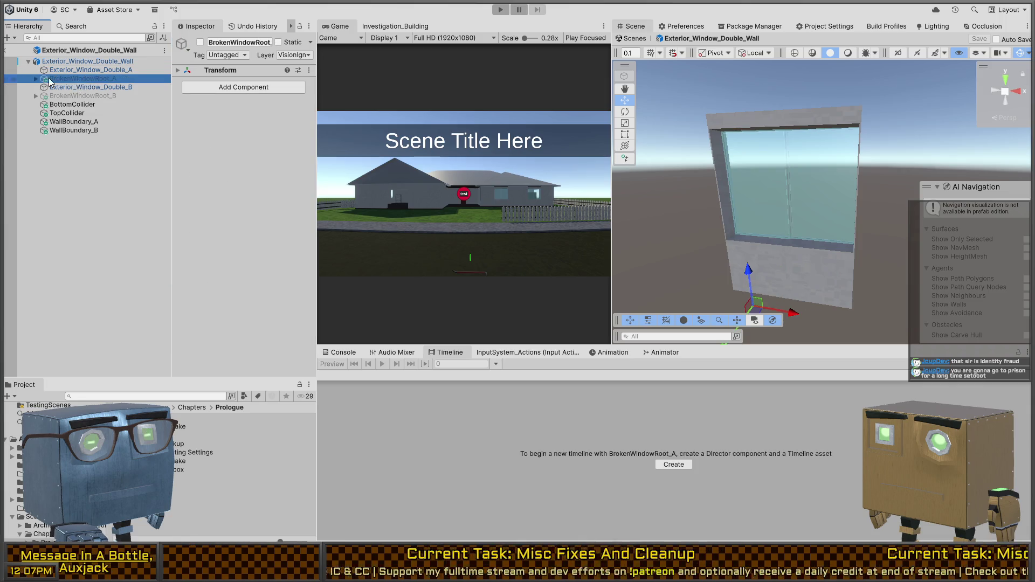
click(35, 78)
click(80, 88)
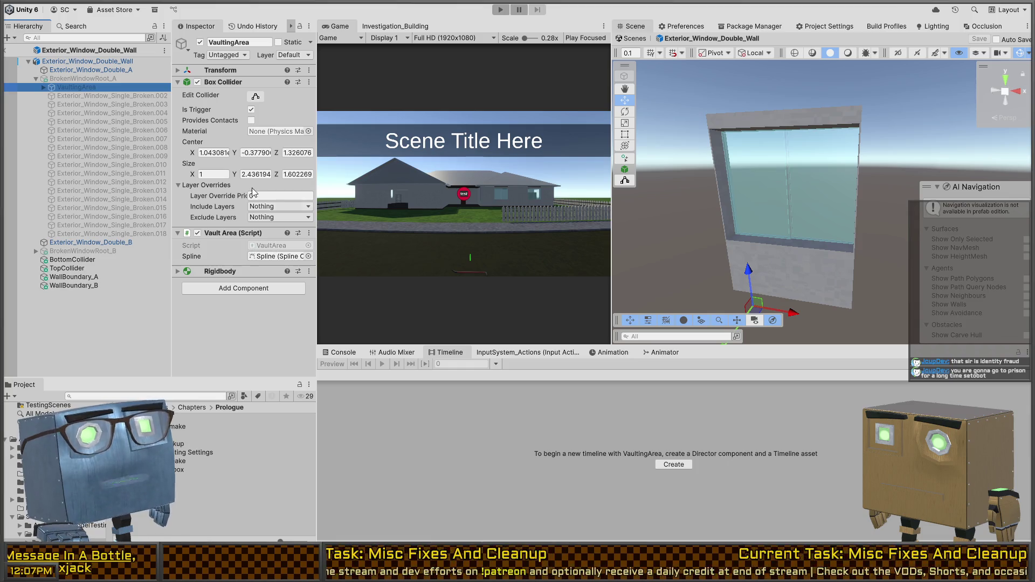
mouse_move(882, 198)
mouse_down()
mouse_move(727, 221)
mouse_move(370, 150)
mouse_up()
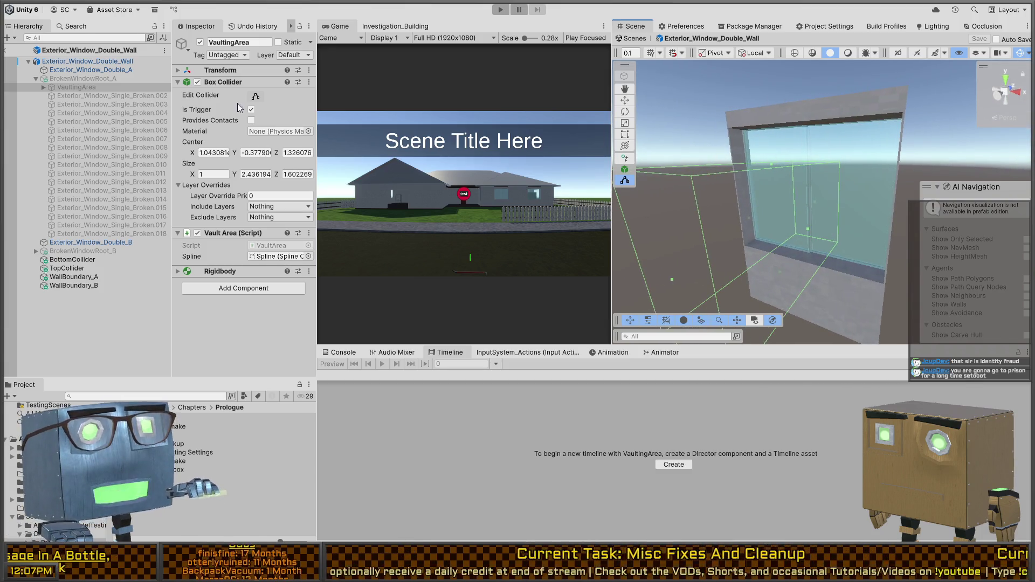
click(256, 97)
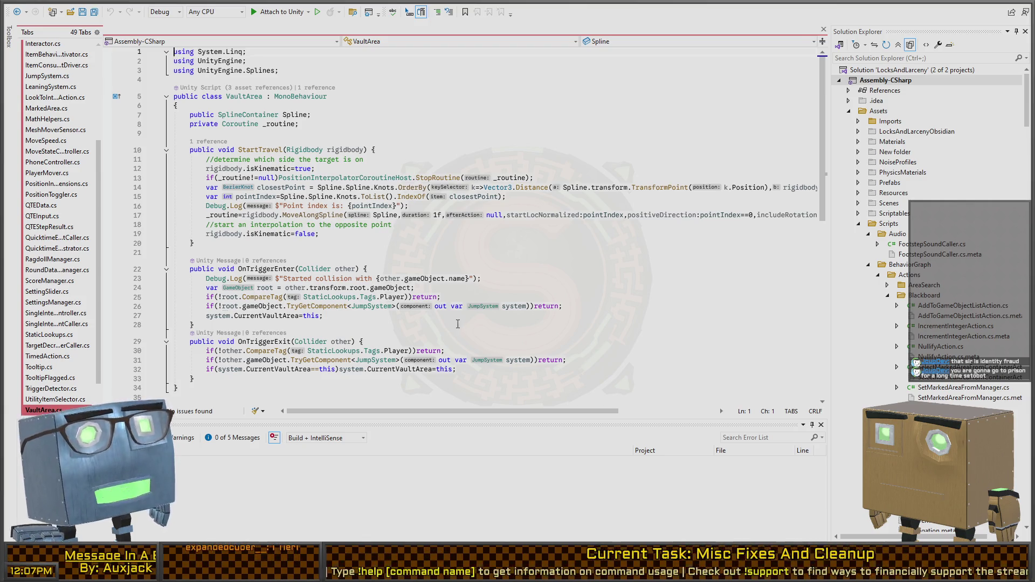
Step: Switch from Visual Studio back to Unity and start Play mode
key(alt+Tab)
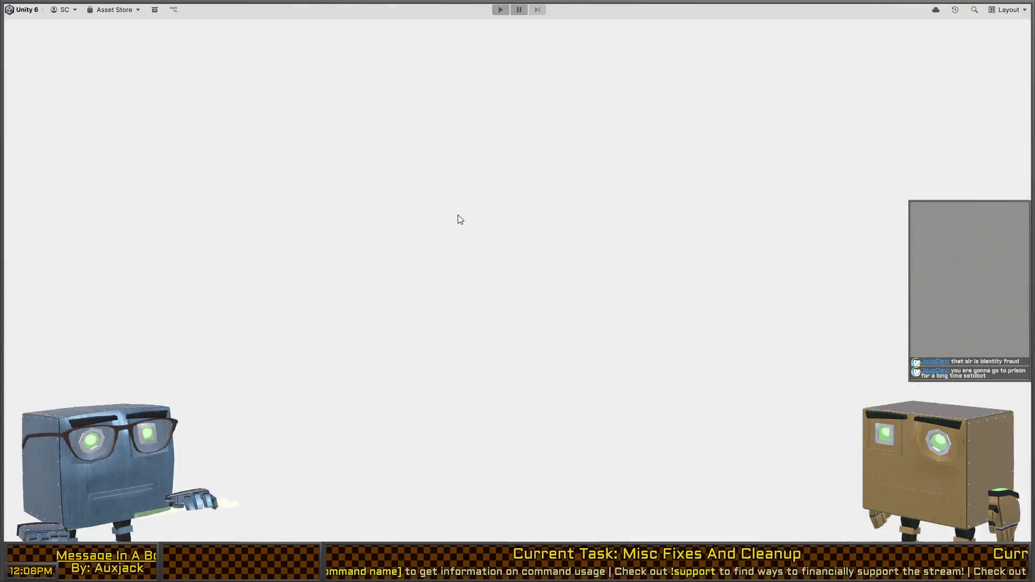
key(ctrl+p)
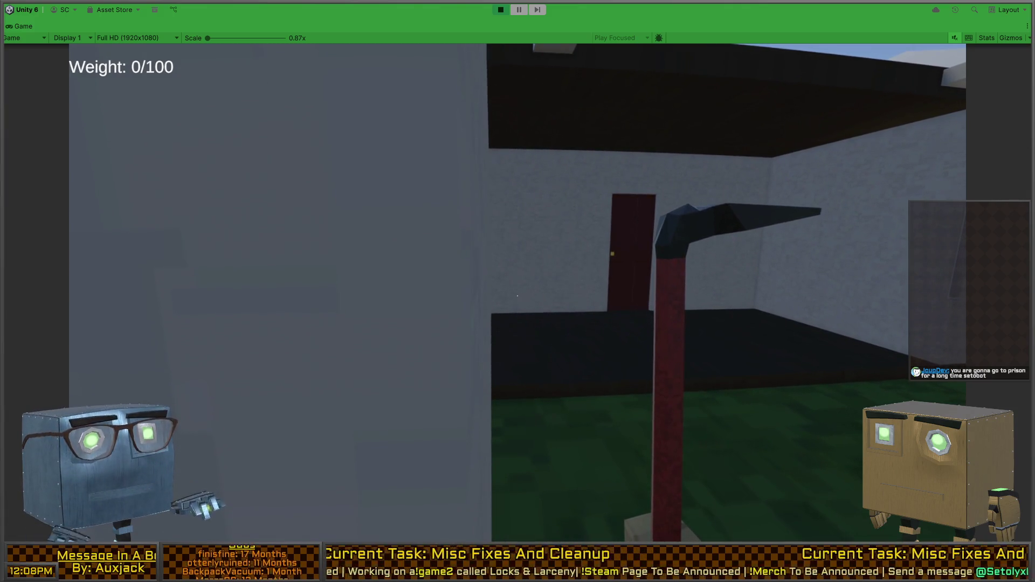
Step: Swing the crowbar ten times at the house wall and door, strafe right, then restore the editor layout
click(518, 296)
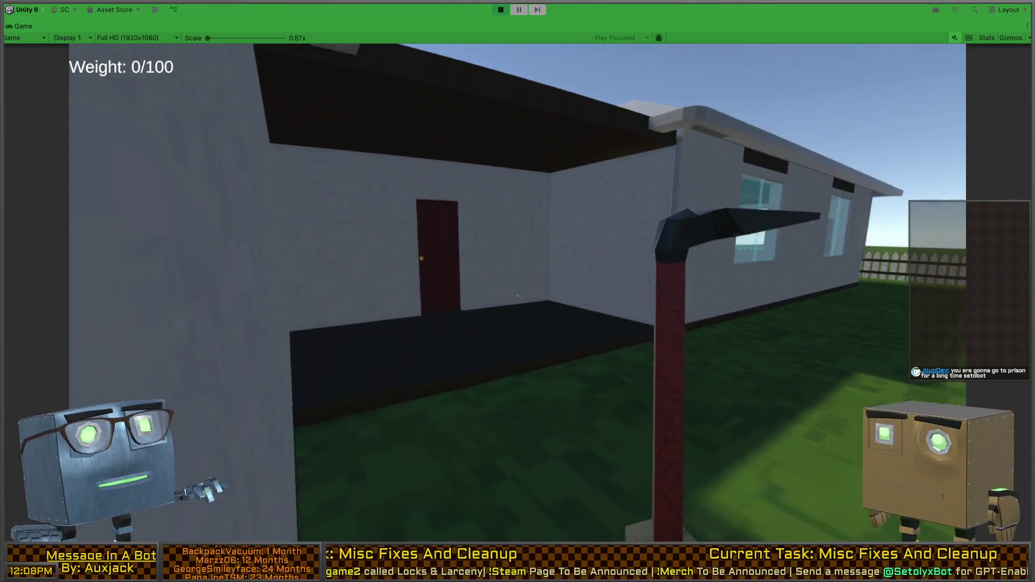
click(518, 296)
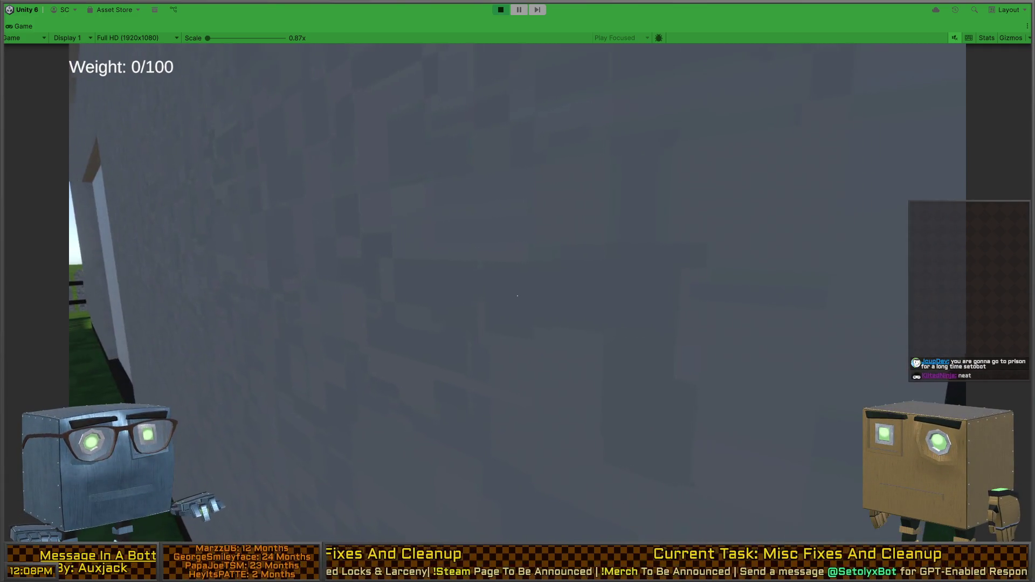
click(518, 295)
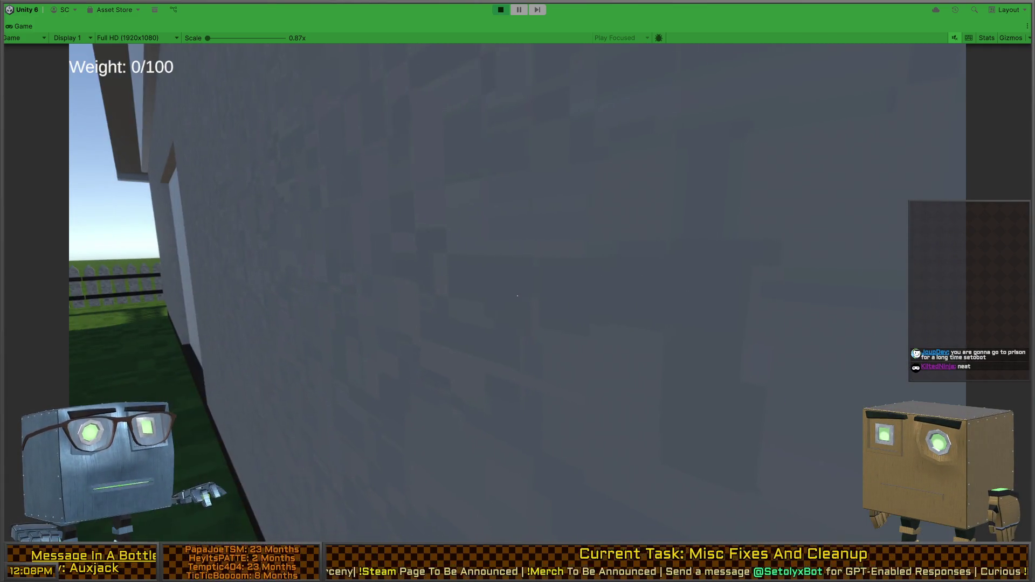
click(517, 295)
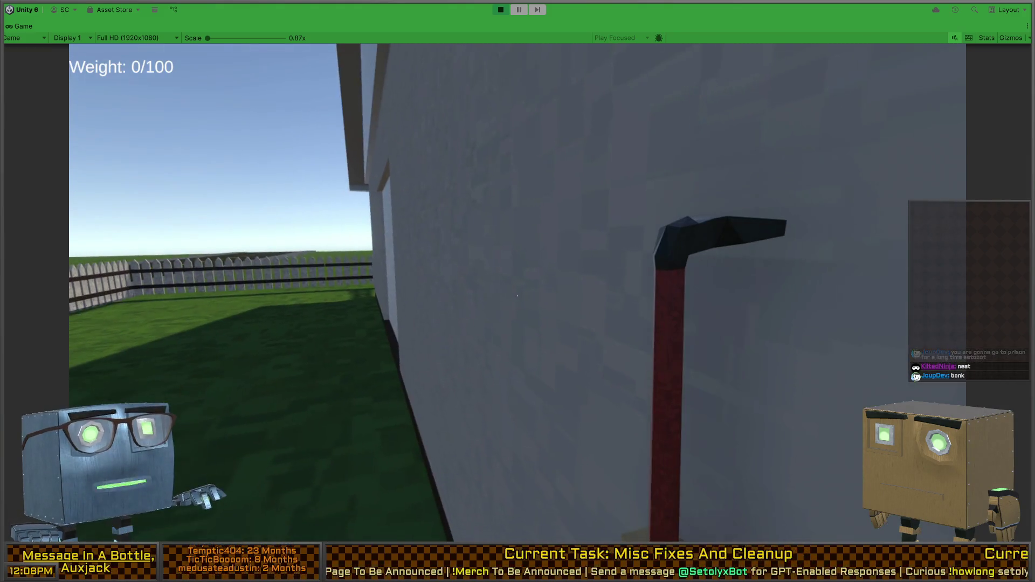
click(517, 295)
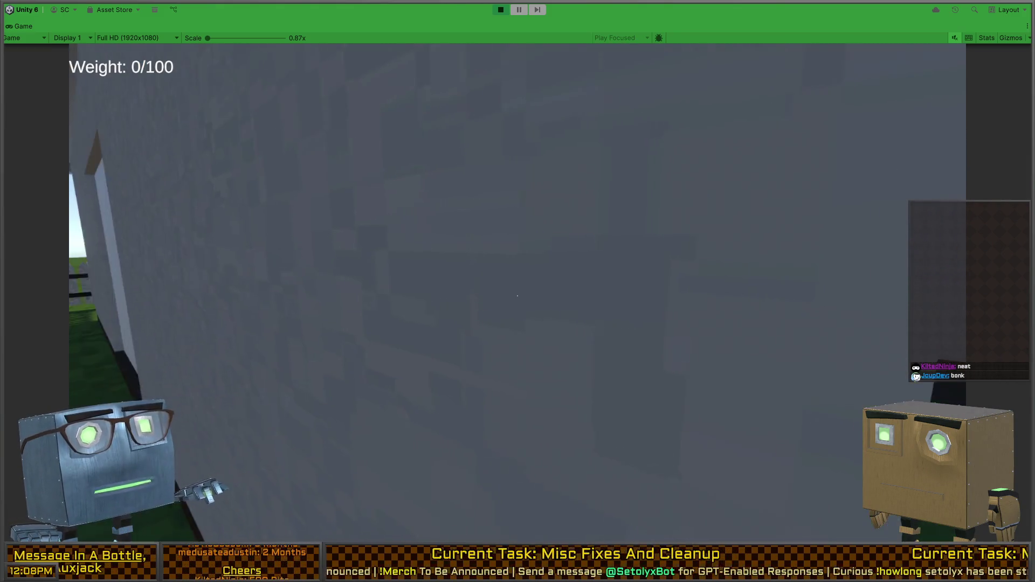
click(518, 296)
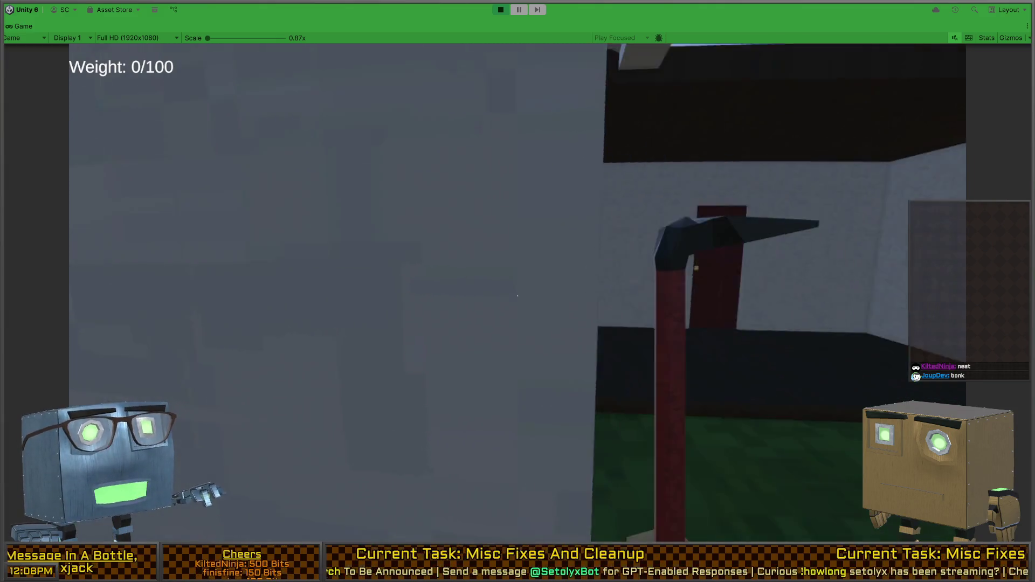
click(518, 295)
click(517, 295)
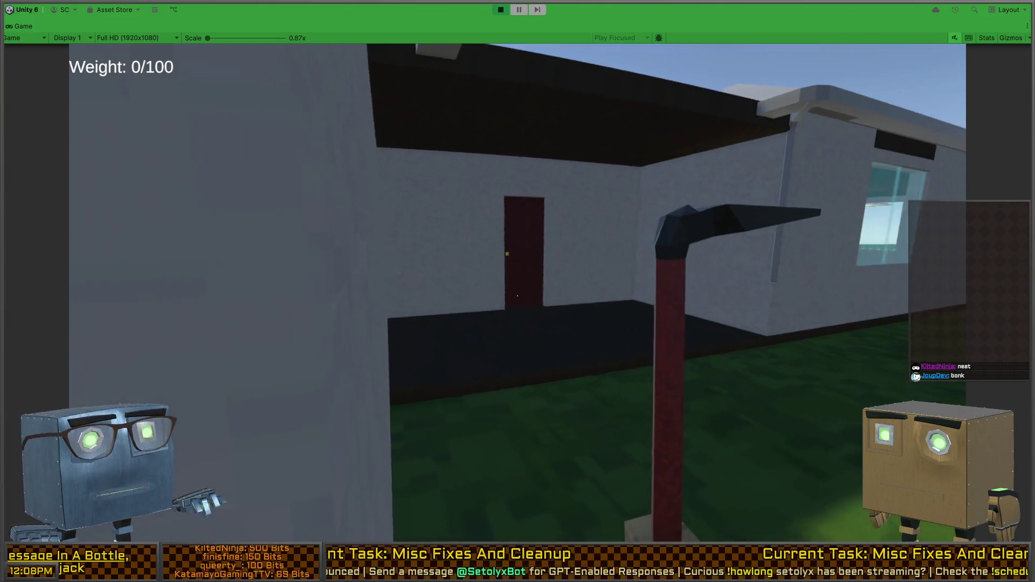
click(518, 296)
click(517, 295)
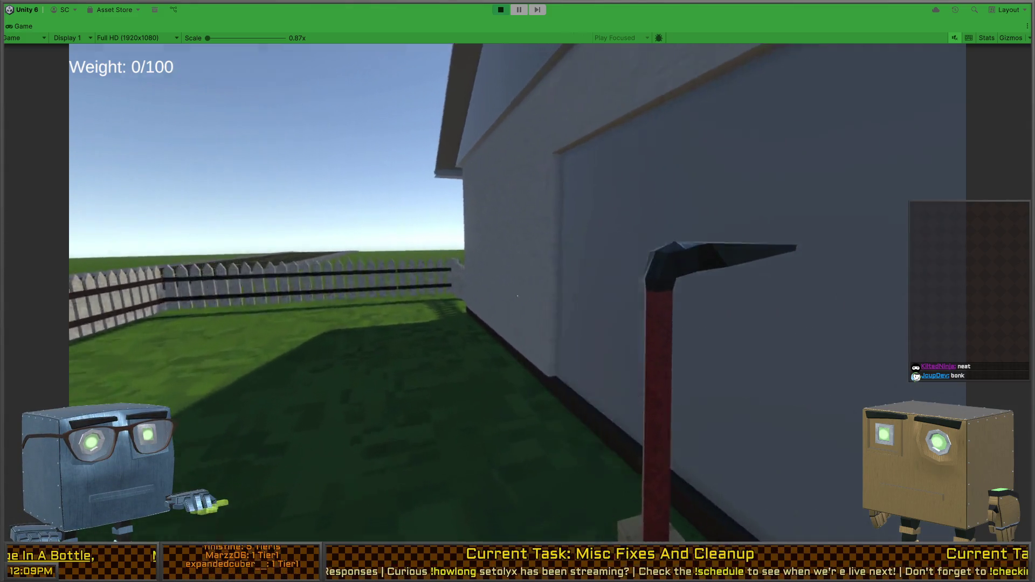
key(d)
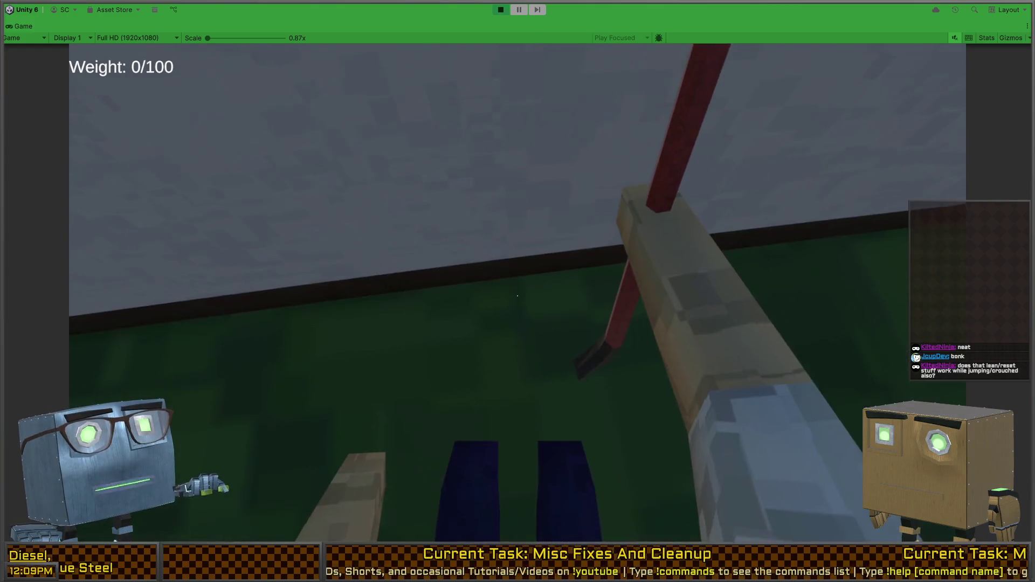
key(shift+space)
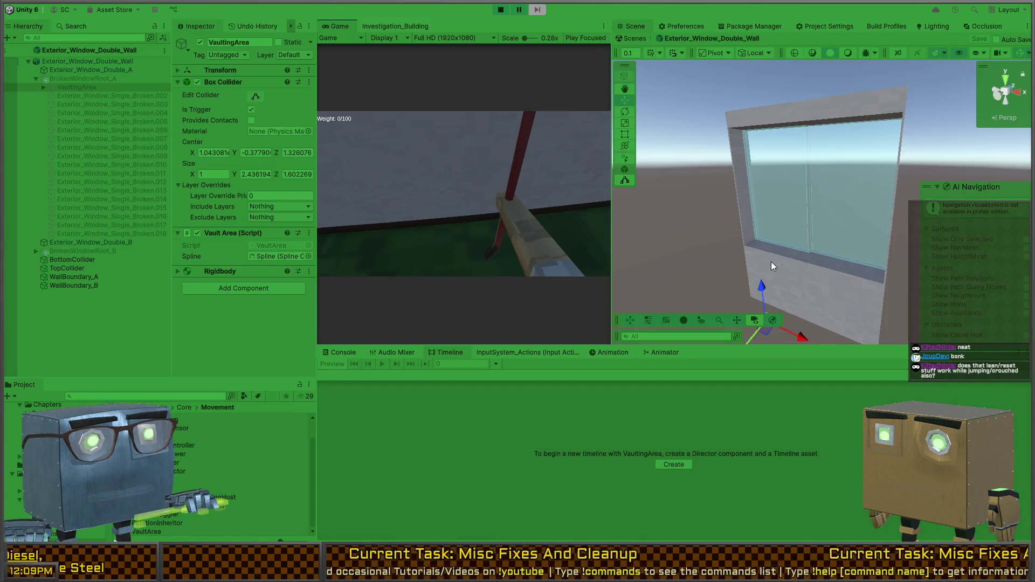
Step: Exit Prefab Mode to the scene and move the Scene view to the player near the window wall
click(629, 38)
mouse_move(717, 230)
mouse_down()
mouse_move(976, 184)
mouse_move(574, 221)
mouse_move(396, 218)
mouse_move(163, 238)
mouse_move(170, 244)
mouse_up()
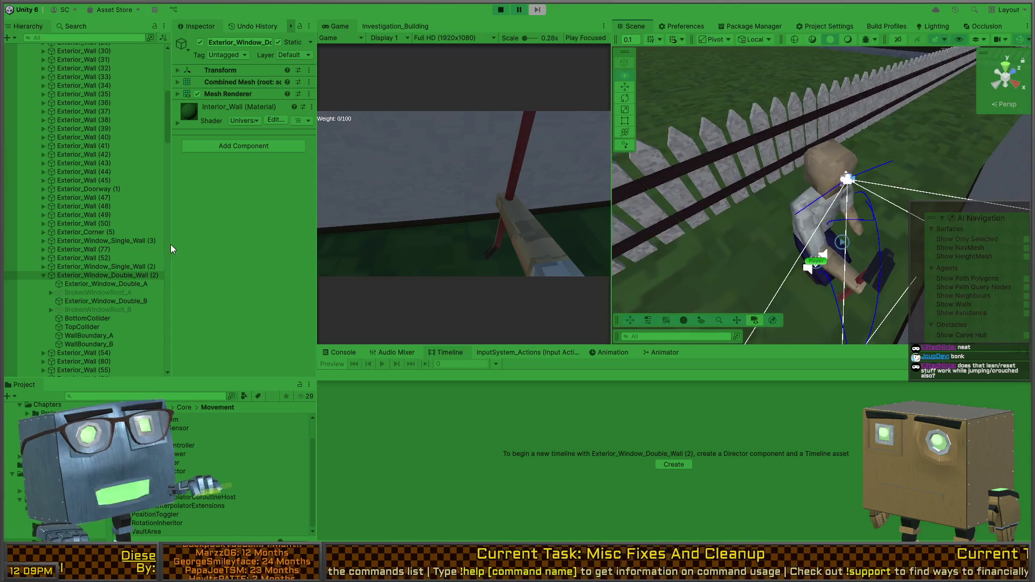
click(505, 187)
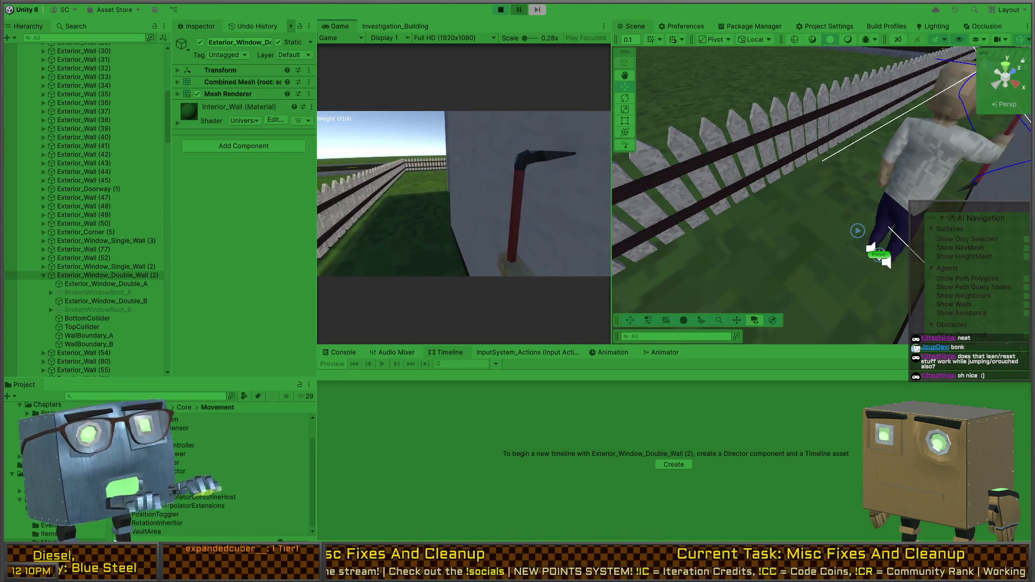
mouse_move(730, 194)
mouse_down()
mouse_move(897, 114)
mouse_move(782, 162)
mouse_up()
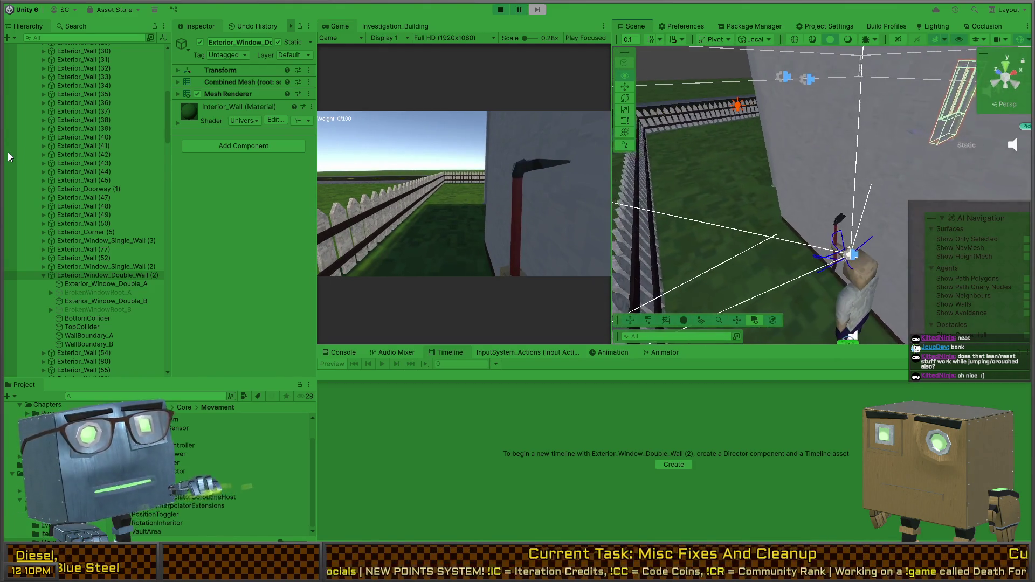
Step: Select Exterior_Wall (42), then walk the player forward along the wall beside the fence
click(8, 155)
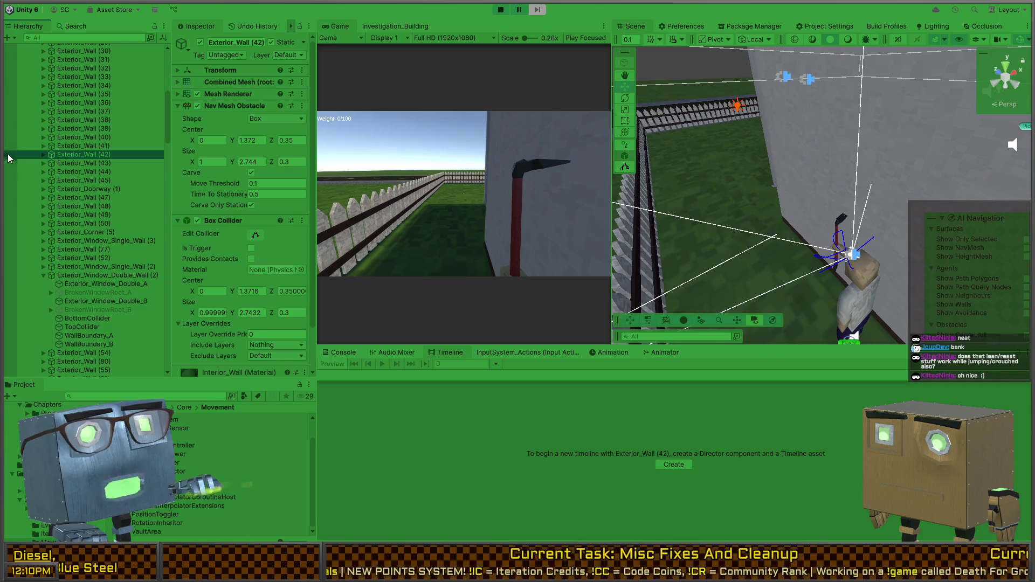
click(422, 195)
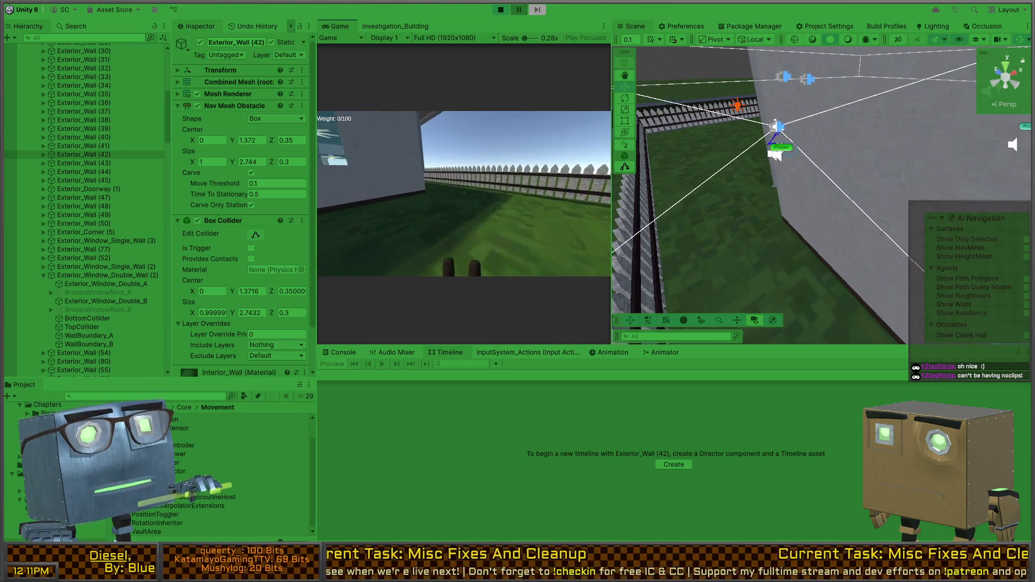
key(w)
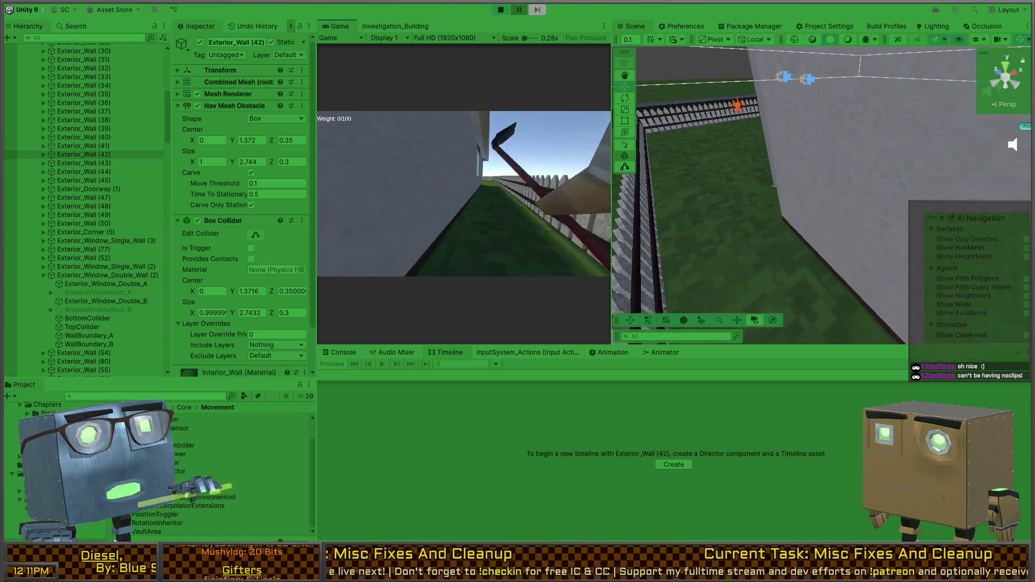
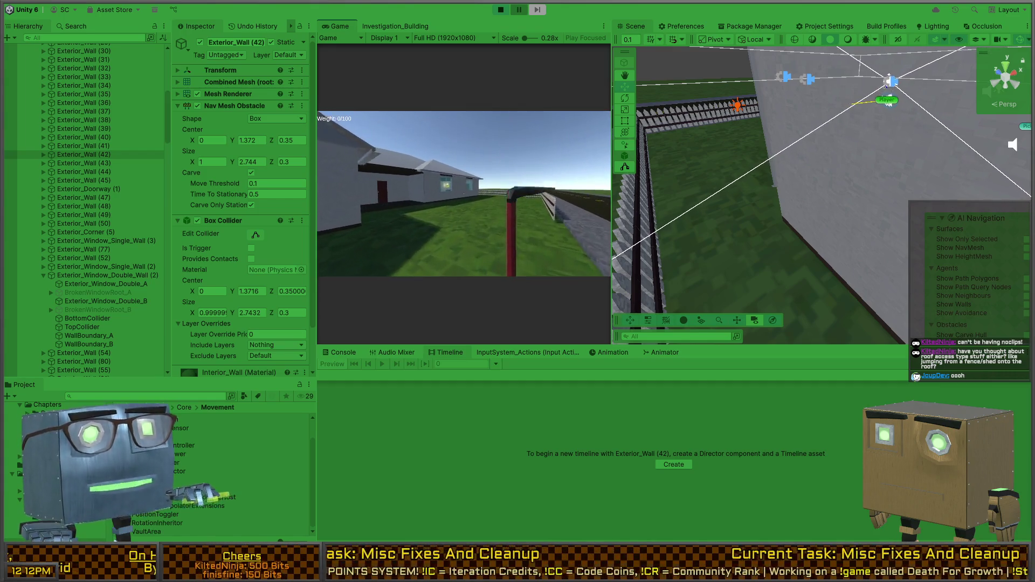
Step: Maximise the Game view, walk through the house and yard, then steal the item on the road
key(shift+space)
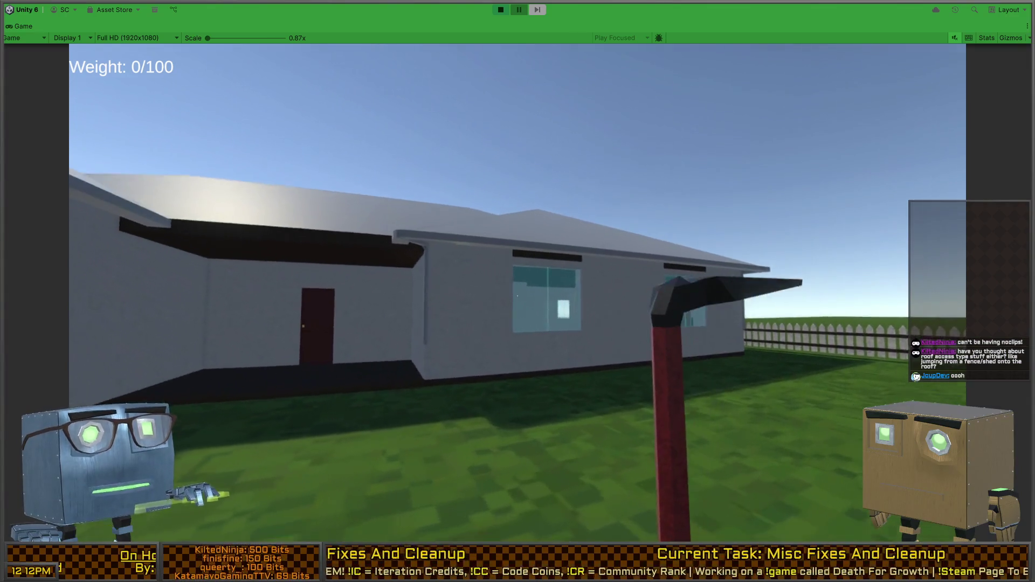
key(w)
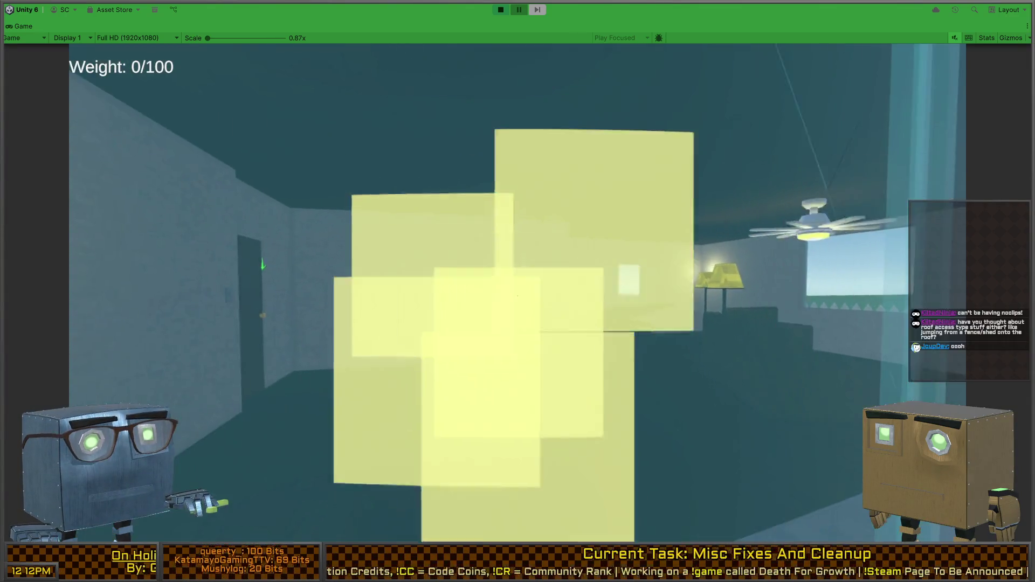
key(w)
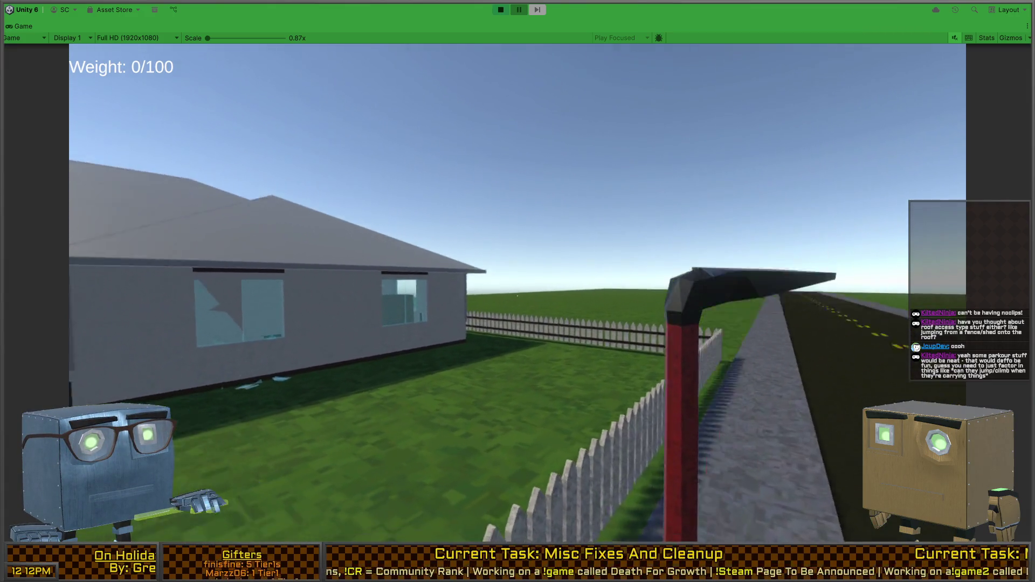
key(w)
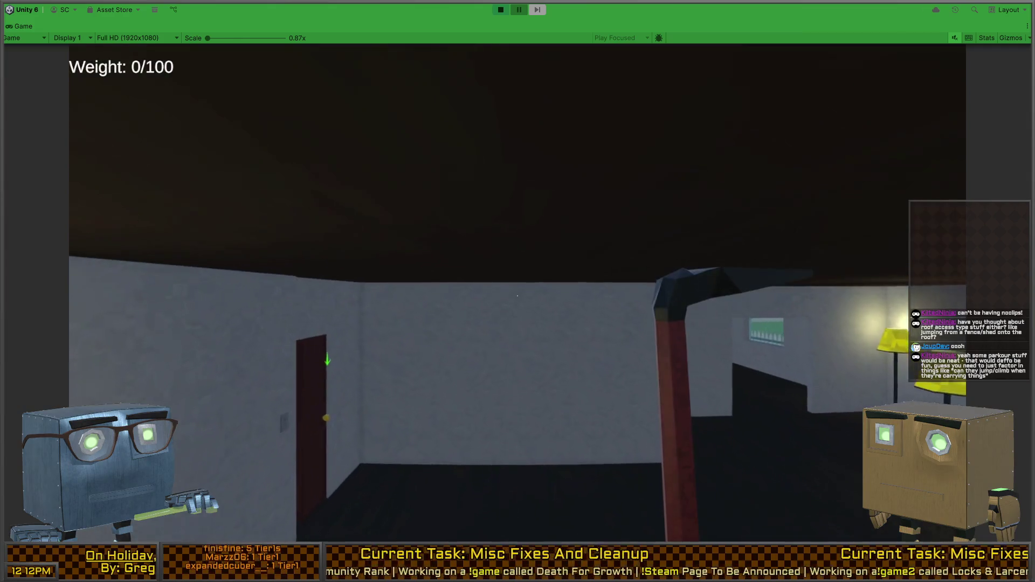
key(w)
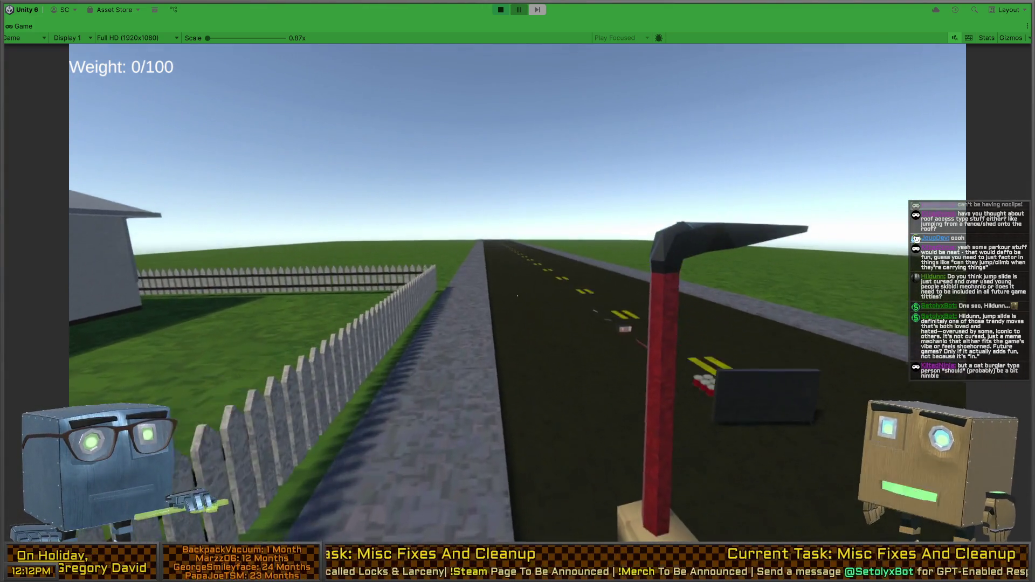
key(q)
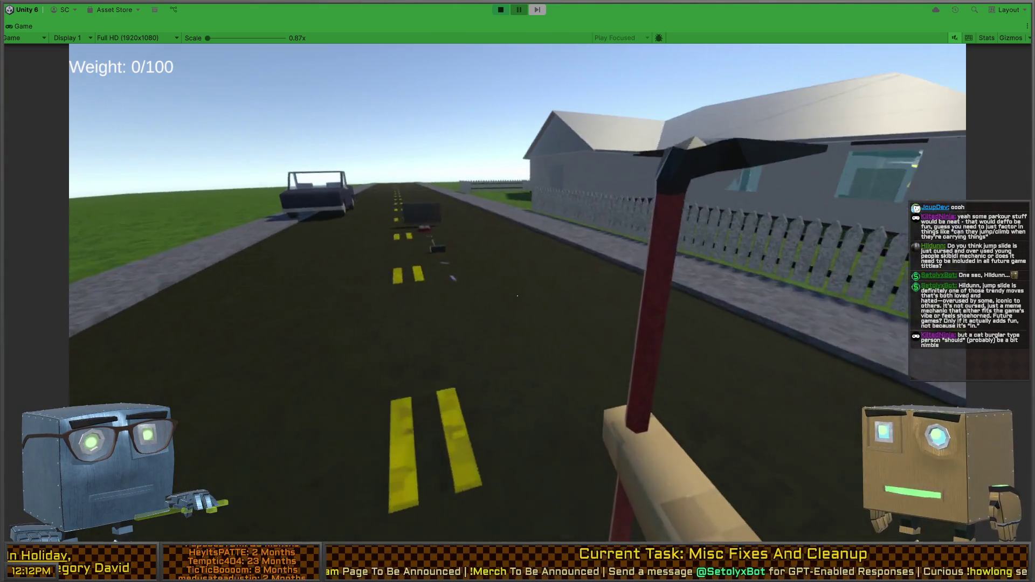
key(f)
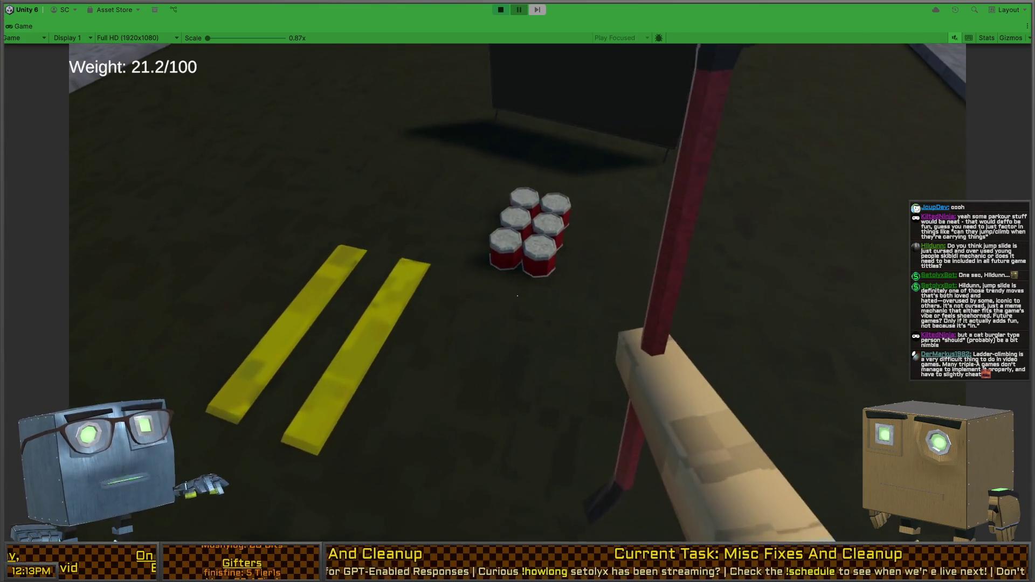
Step: Steal the red cans, raising weight to 25.6/100, and switch to hotbar slot 1
key(f)
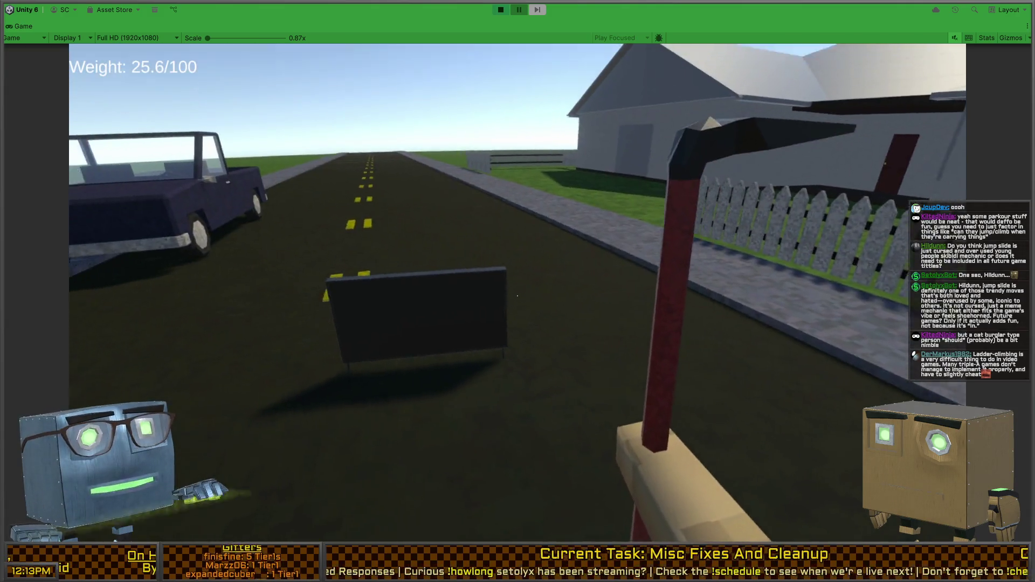
key(1)
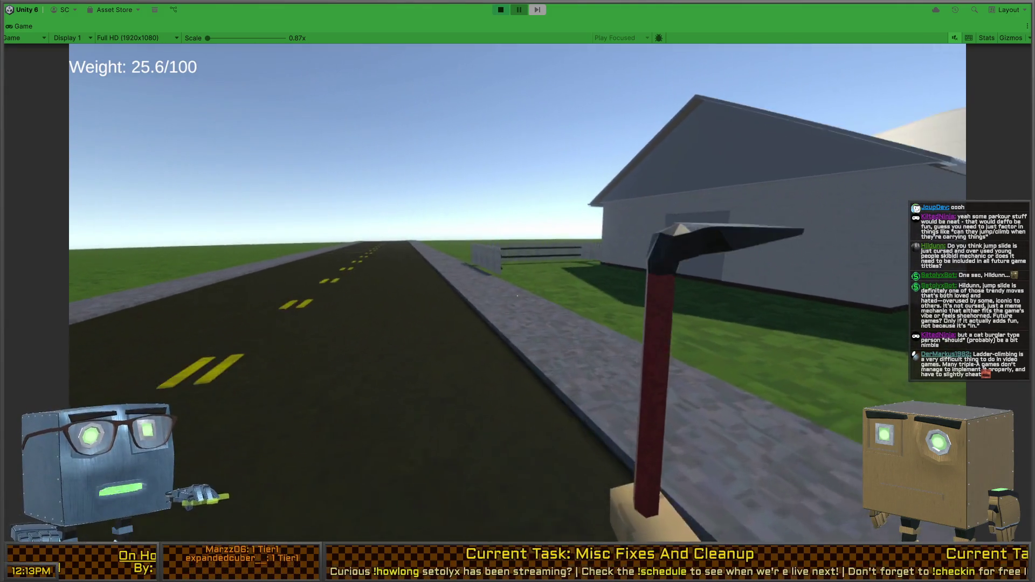
key(w)
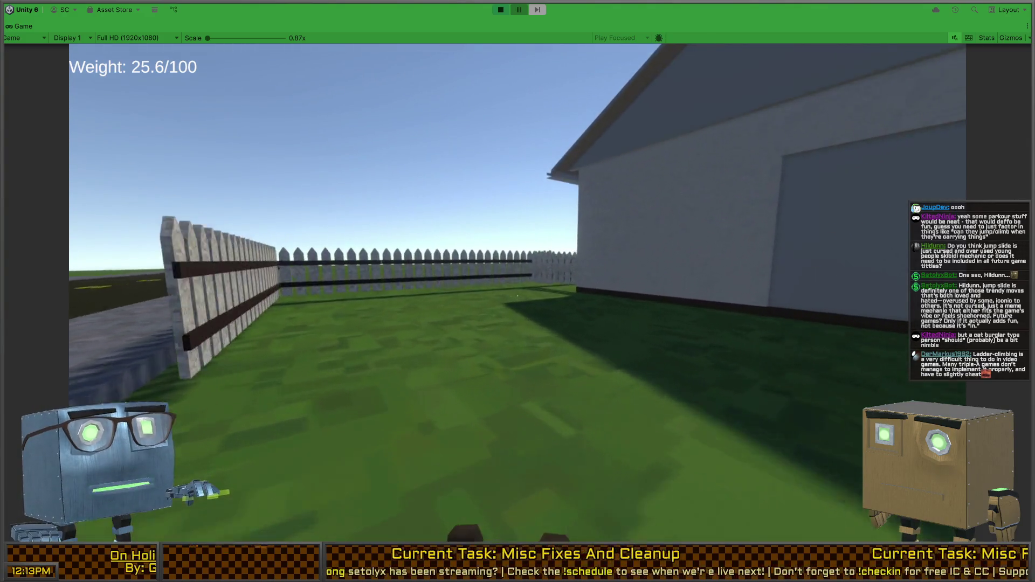
Step: Walk along the house wall to the sidewalk and lawn, looking toward the pickup truck
key(w)
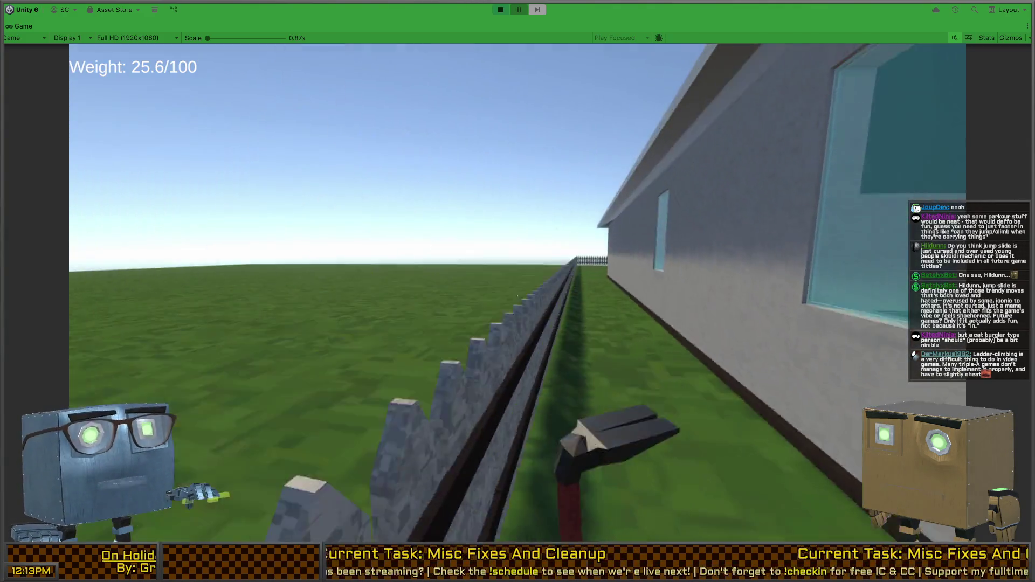
key(w)
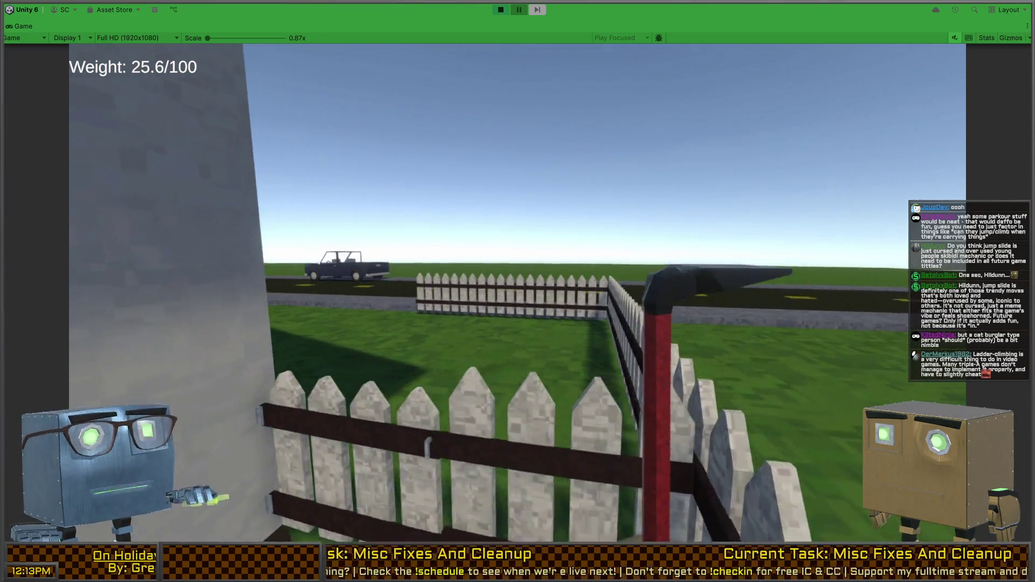
key(w)
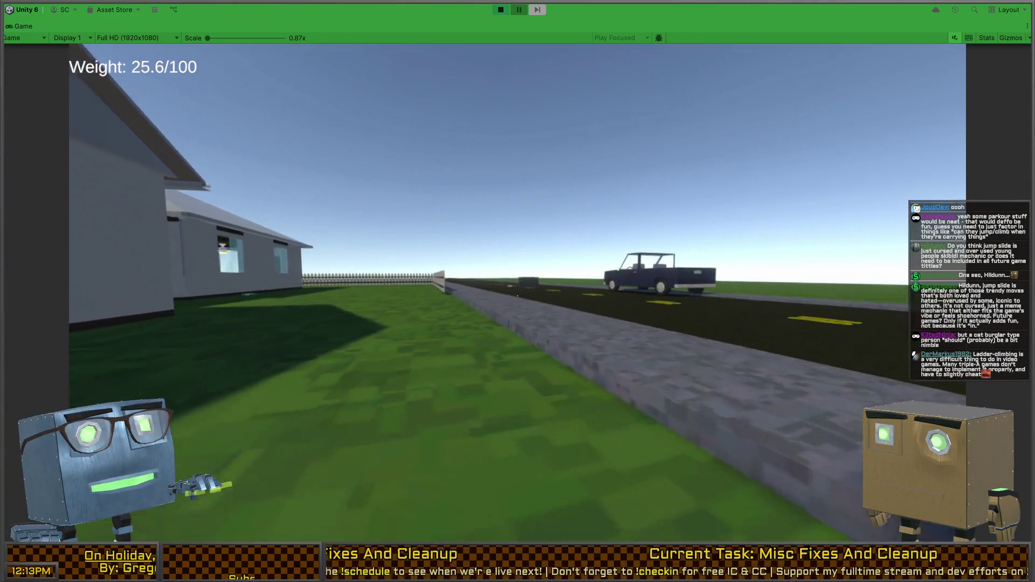
key(w)
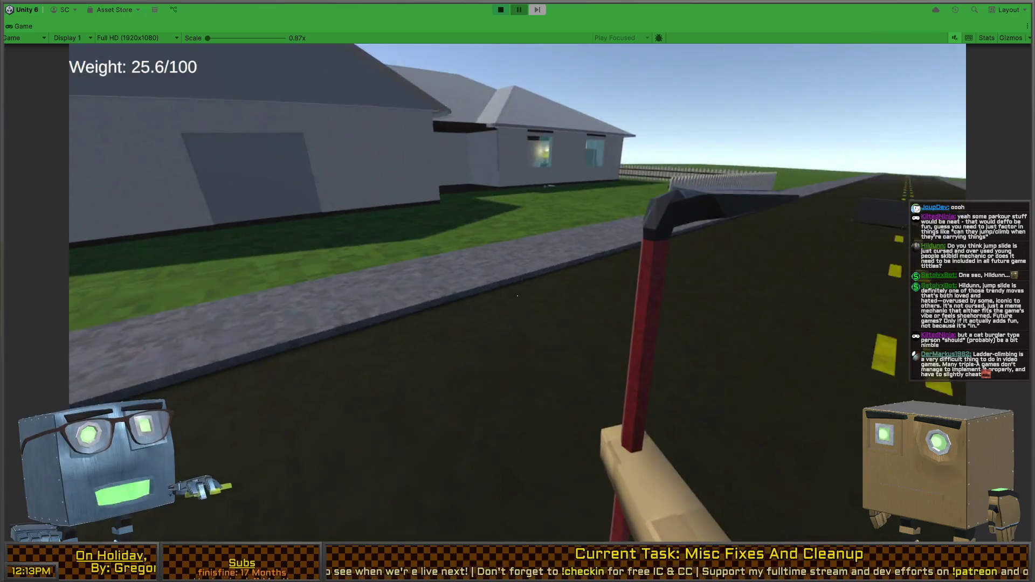
key(w)
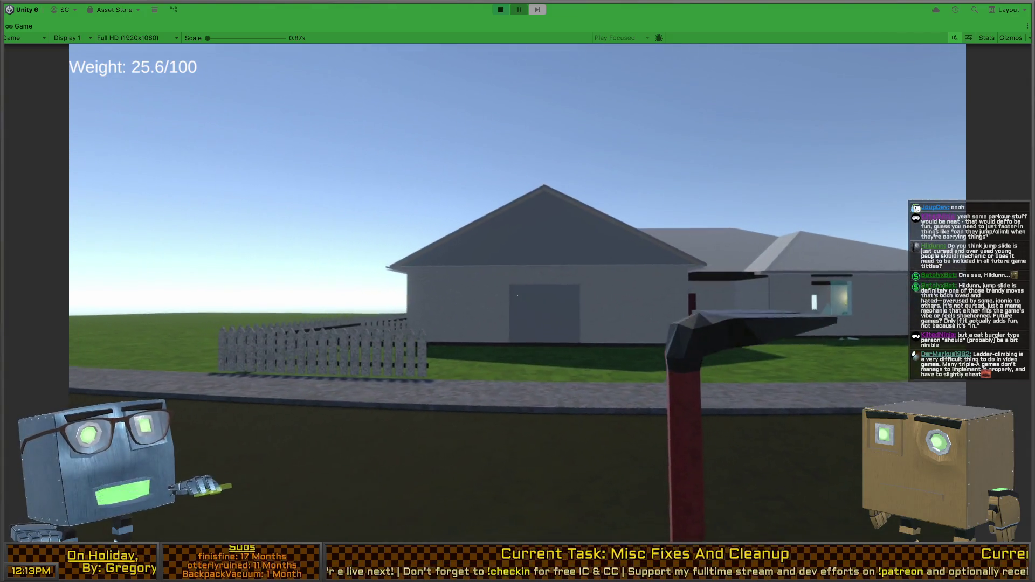
key(w)
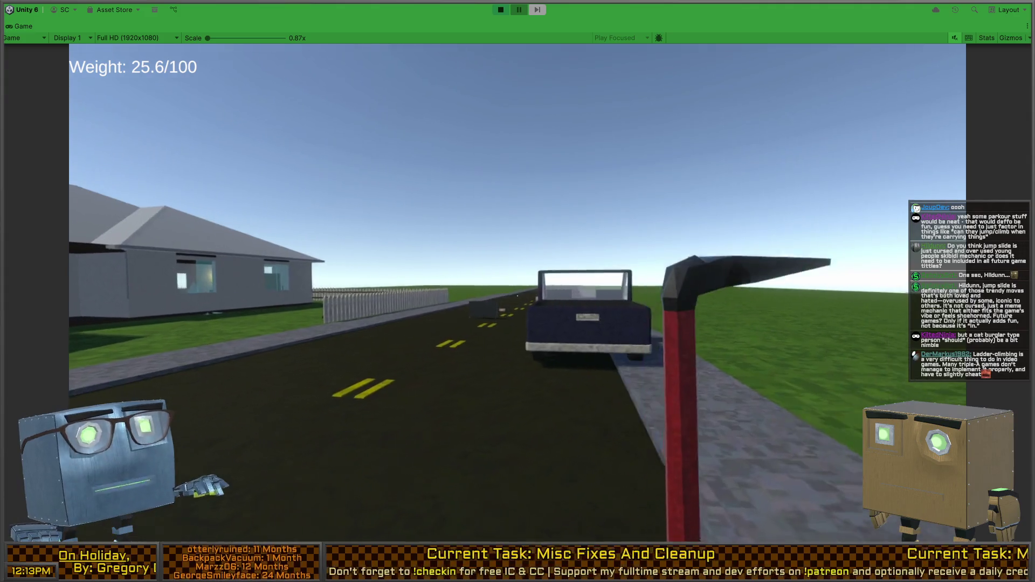
key(w)
key(w)
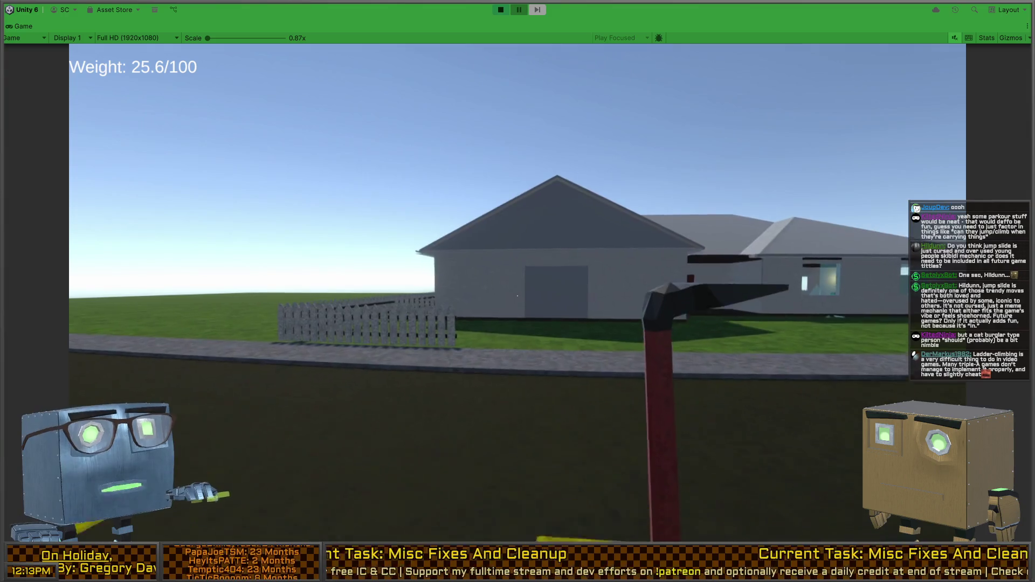
Step: Cross into the yard, walk up to the house window, then back out toward the lawn
key(w)
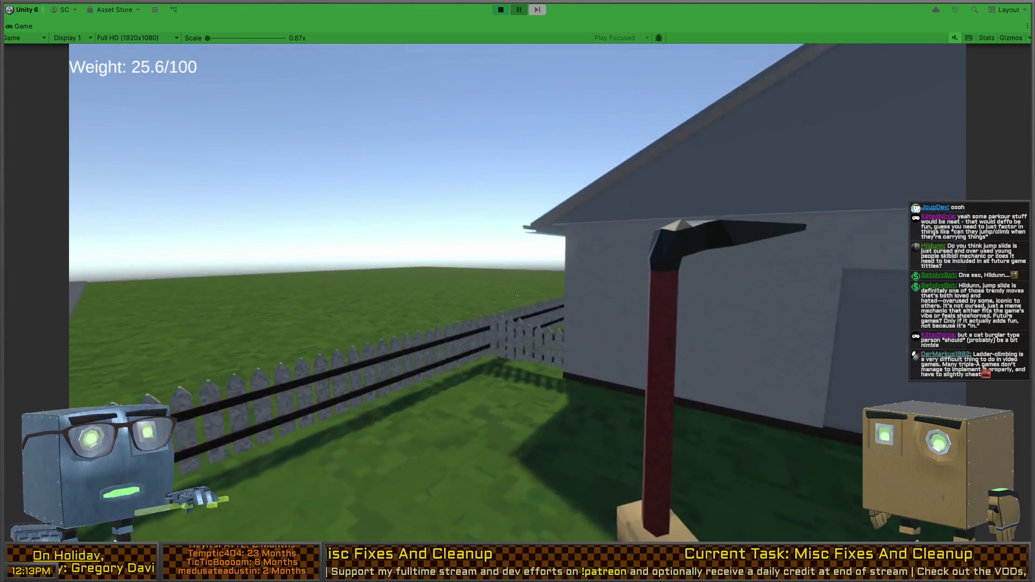
key(w)
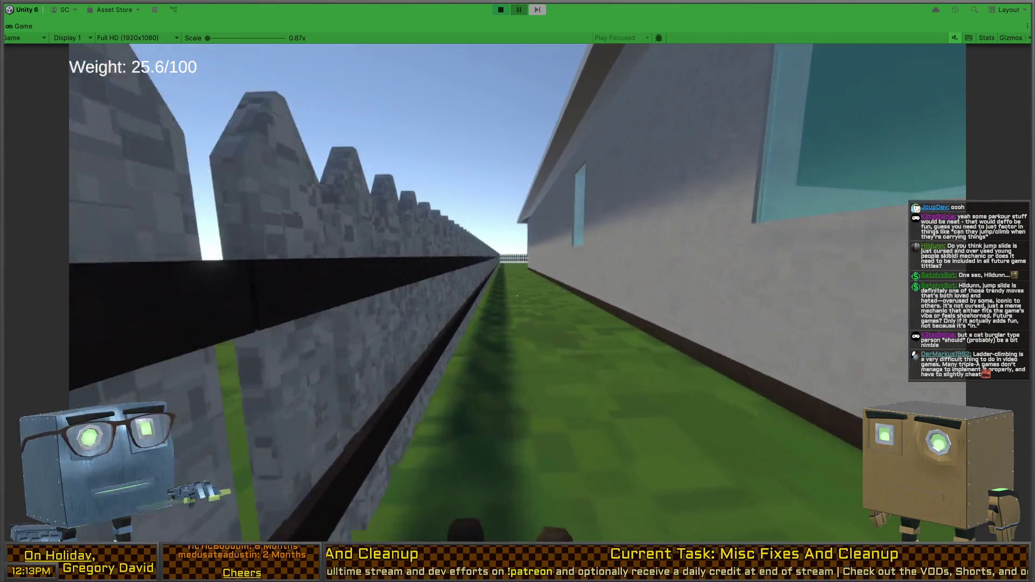
key(w)
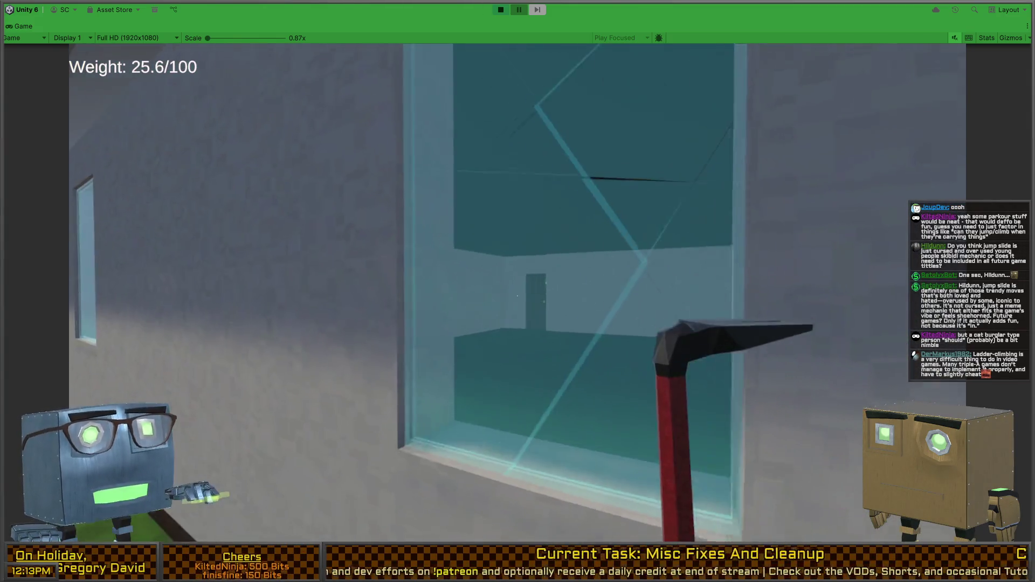
key(w)
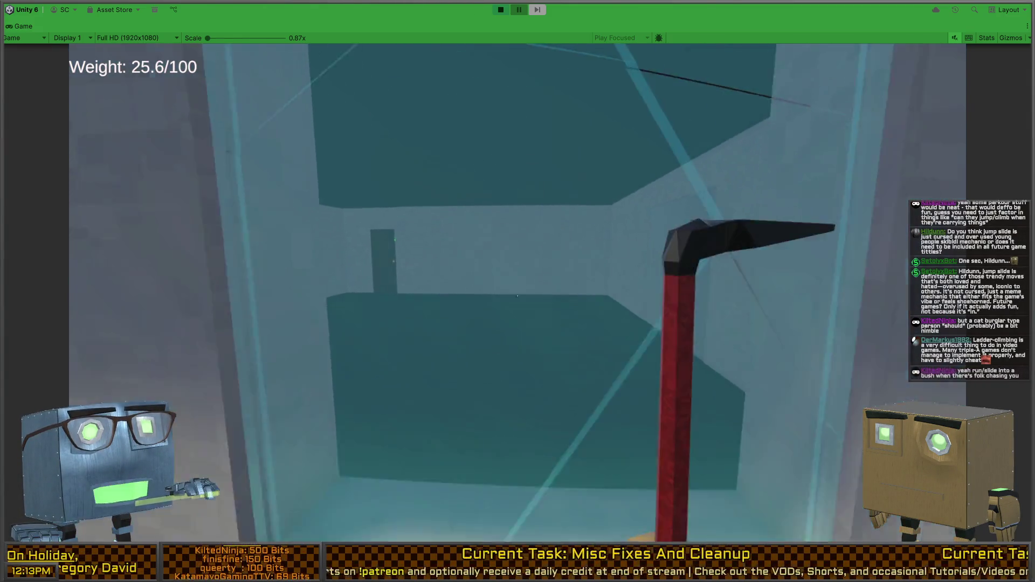
key(s)
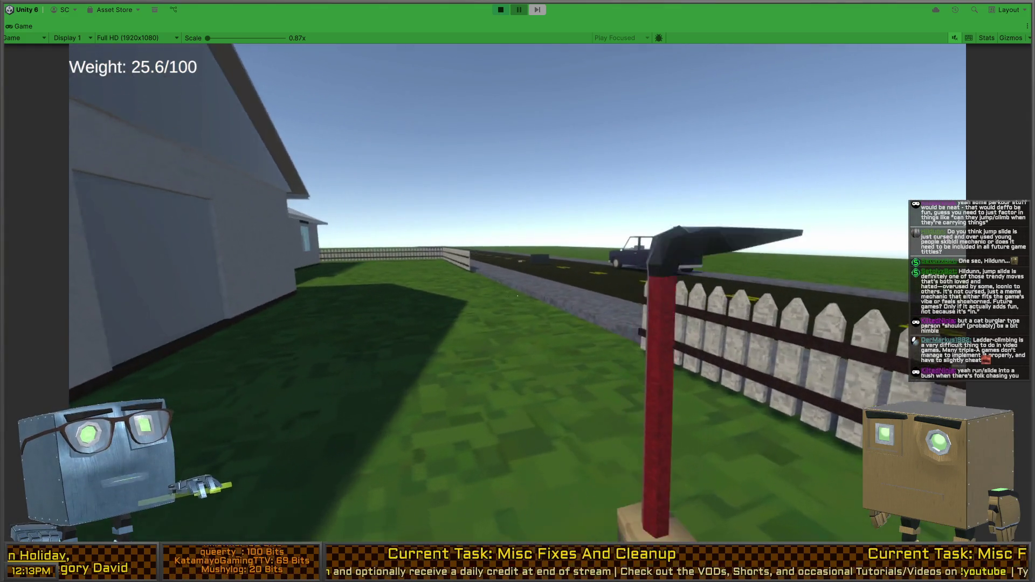
Step: Circle along the sidewalk and fence, climb through the cracked window and swing the pickaxe
key(w)
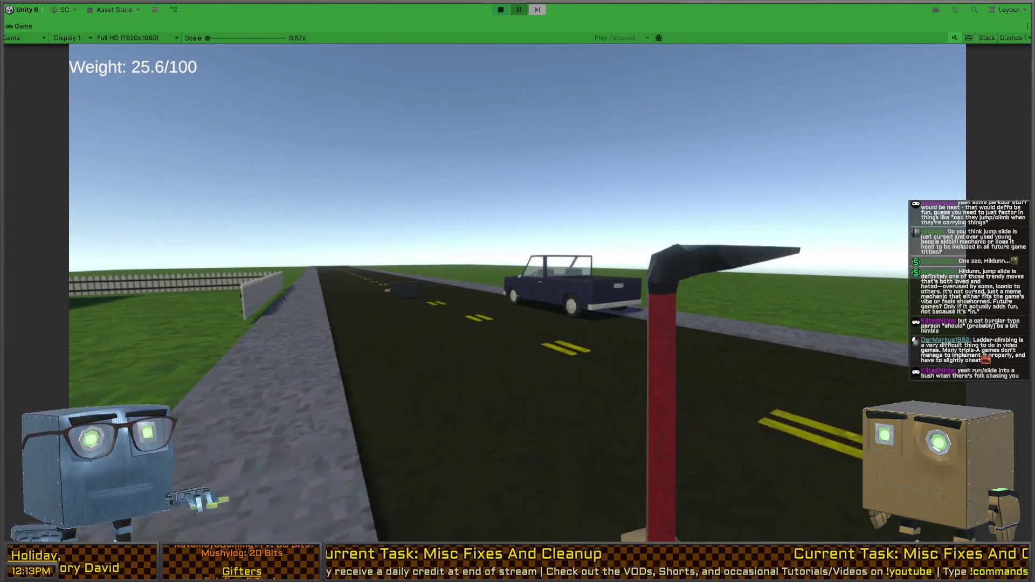
key(w)
key(w)
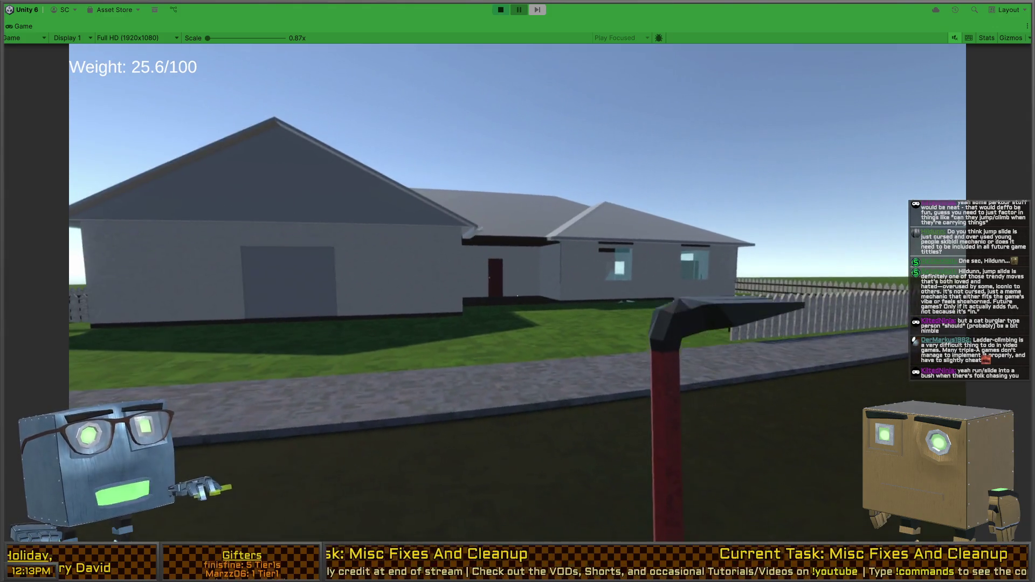
key(w)
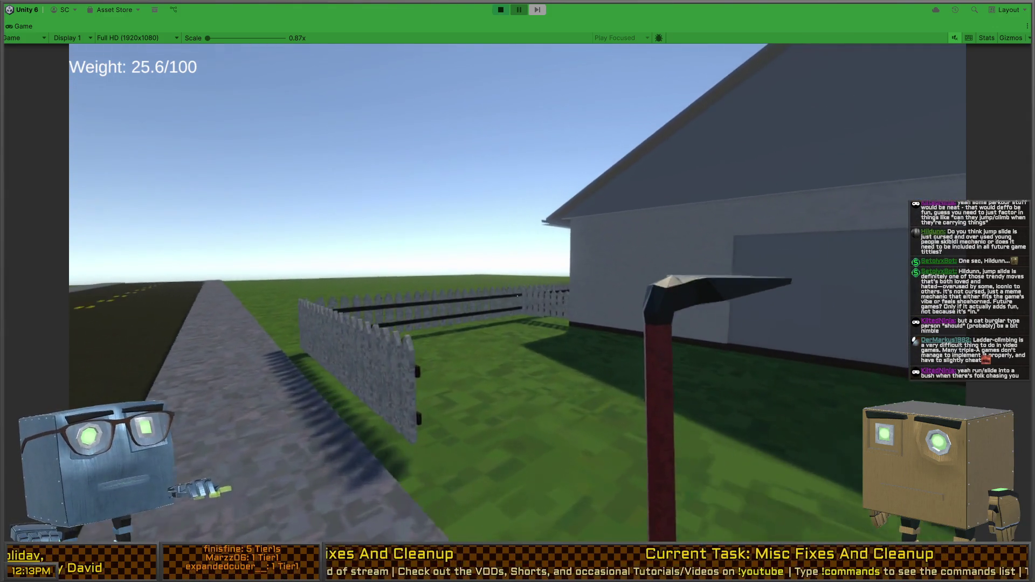
key(w)
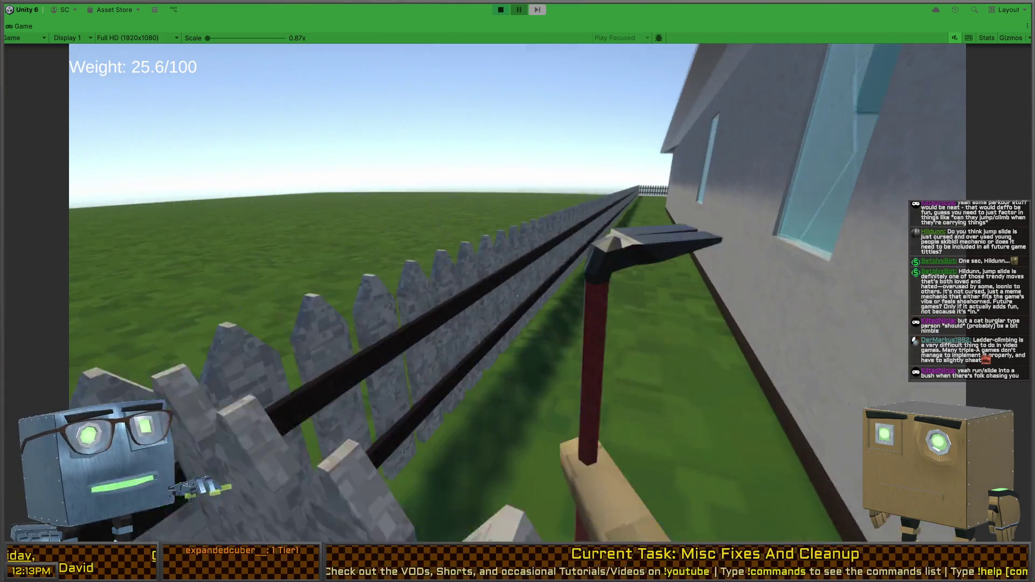
key(w)
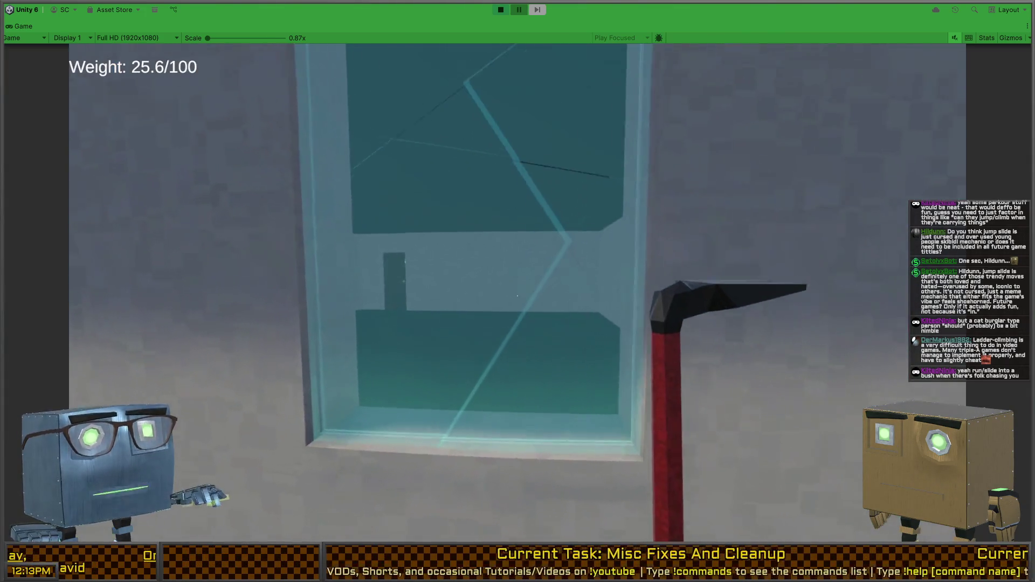
key(w)
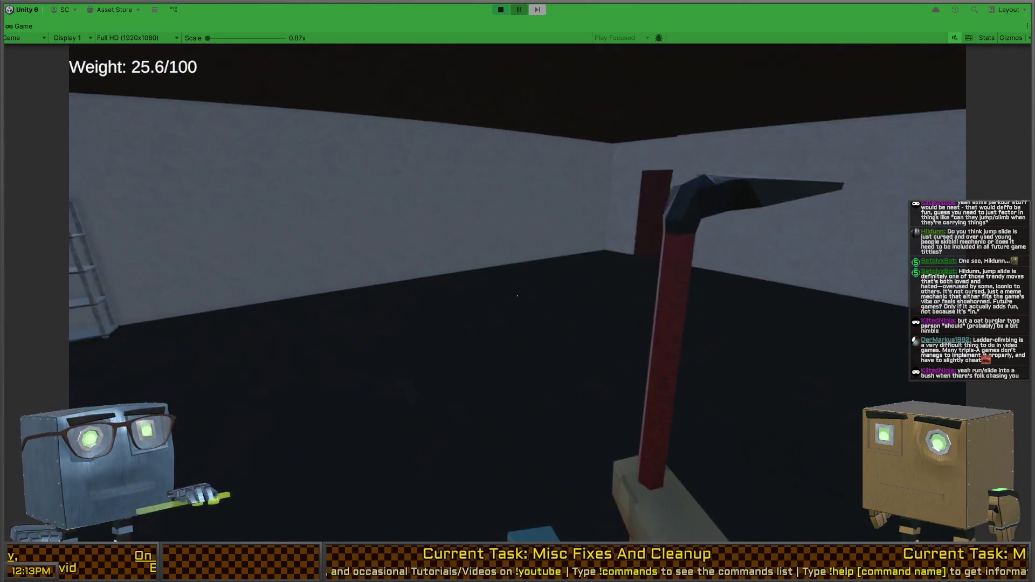
click(517, 295)
Step: Open the red door and walk out onto the road beside the truck
key(w)
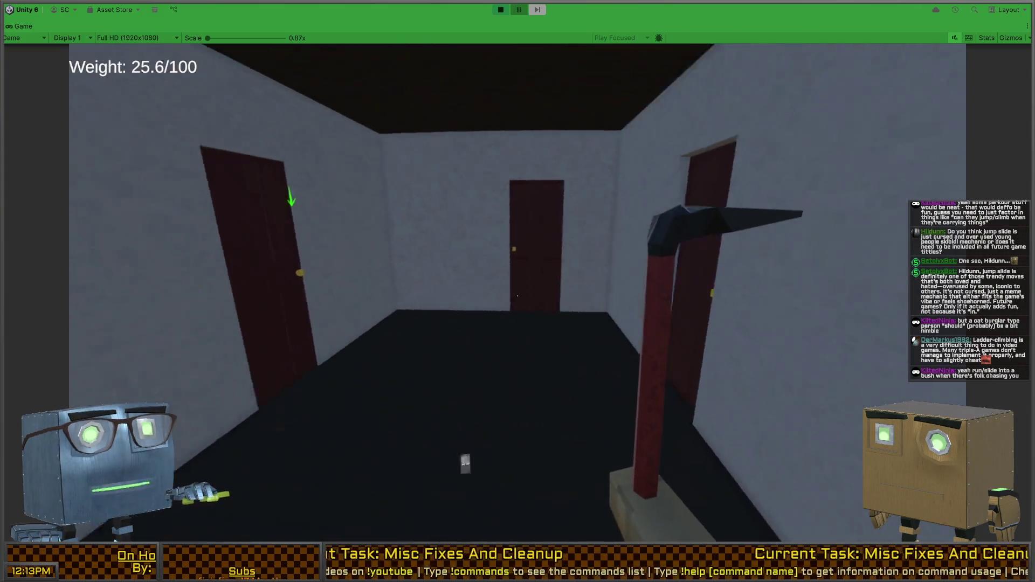
key(w)
key(f)
key(w)
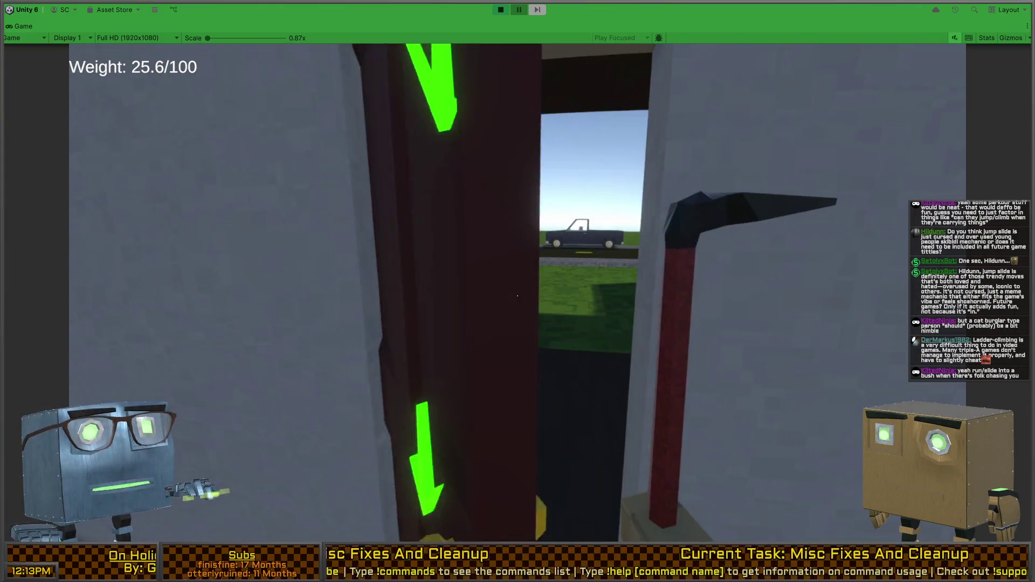
key(w)
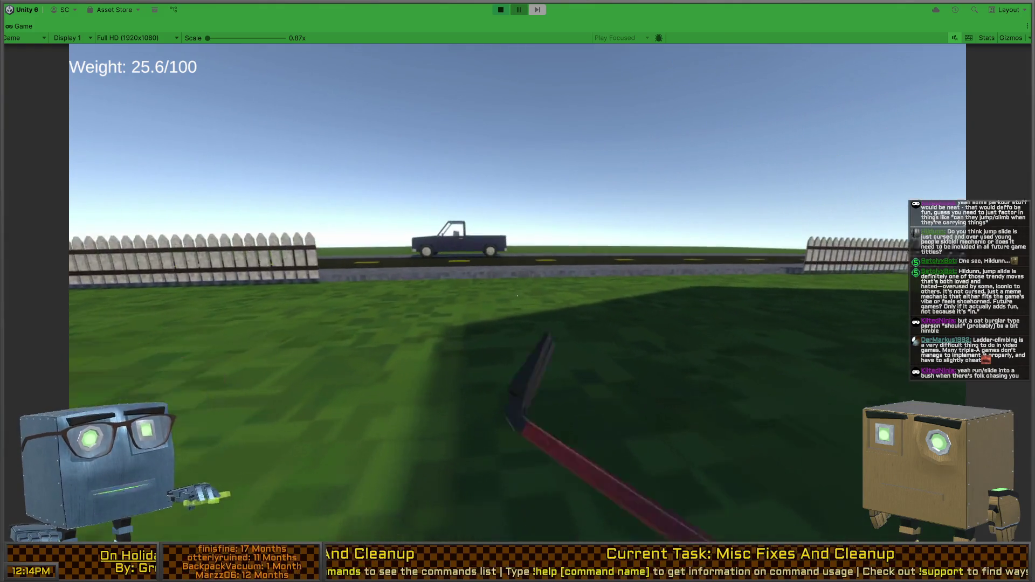
key(w)
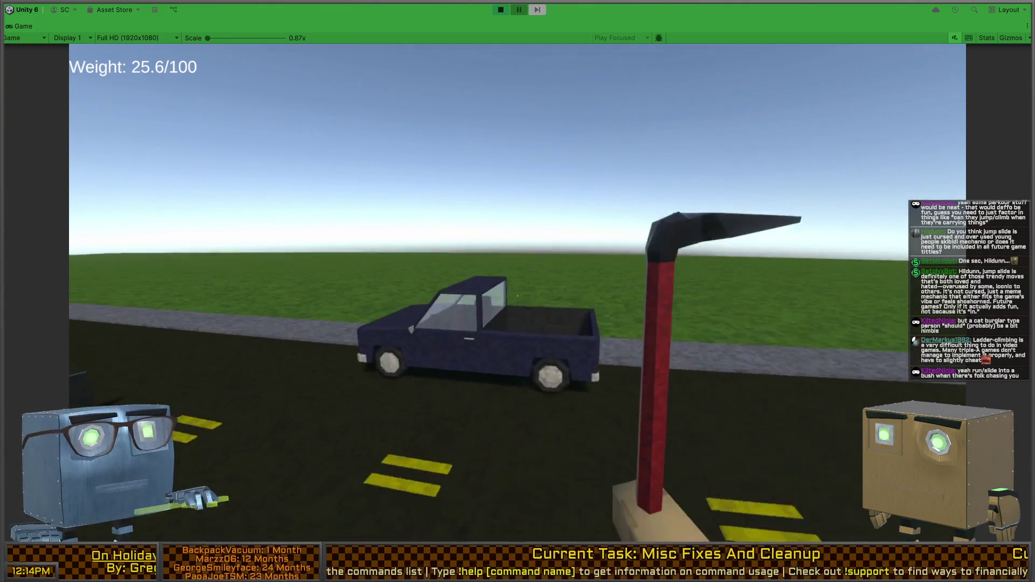
mouse_move(517, 295)
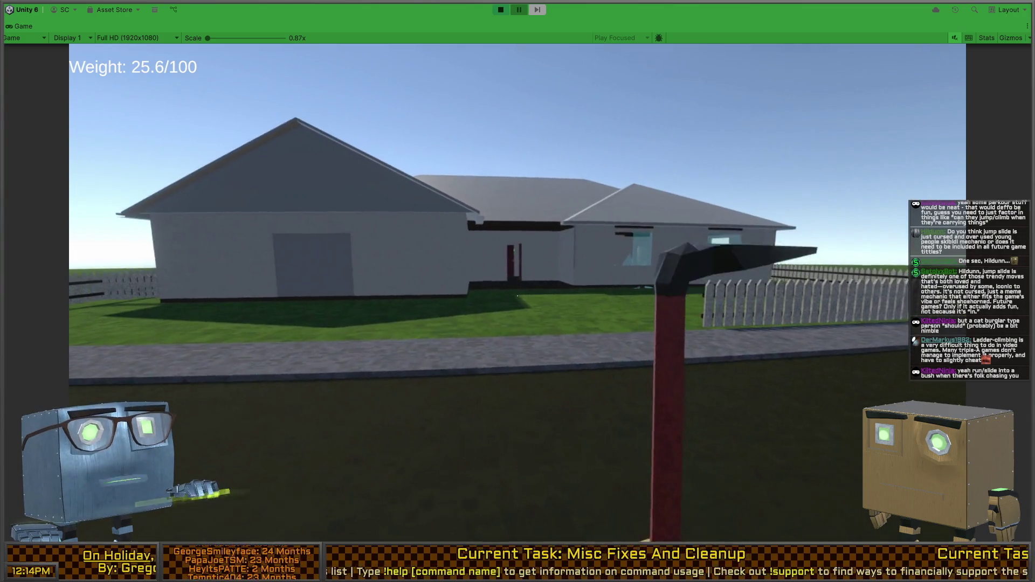
Step: Cross back to the house wall, strafe along it and look up at the roof overhang
key(w)
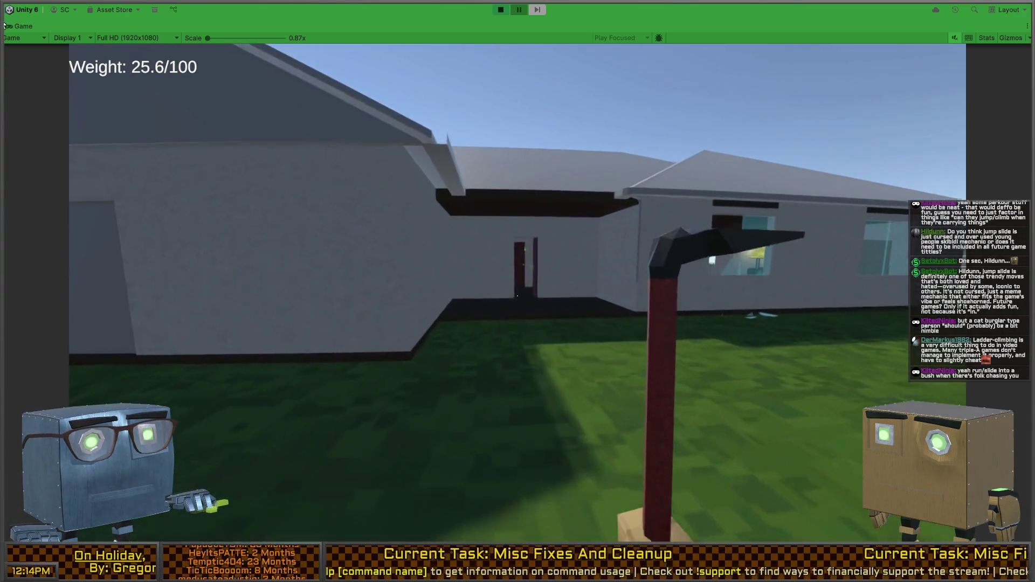
key(w)
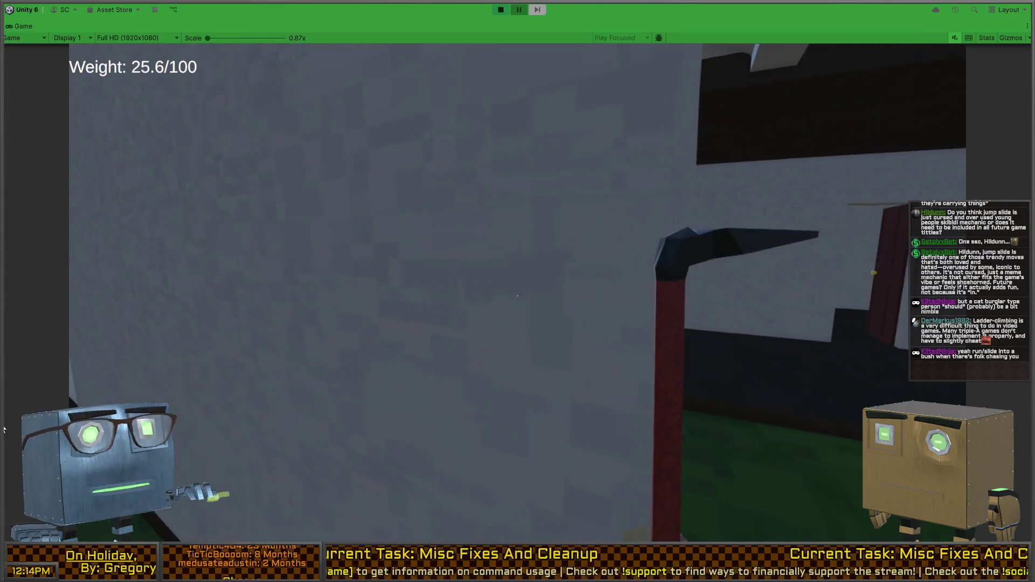
key(a)
key(a)
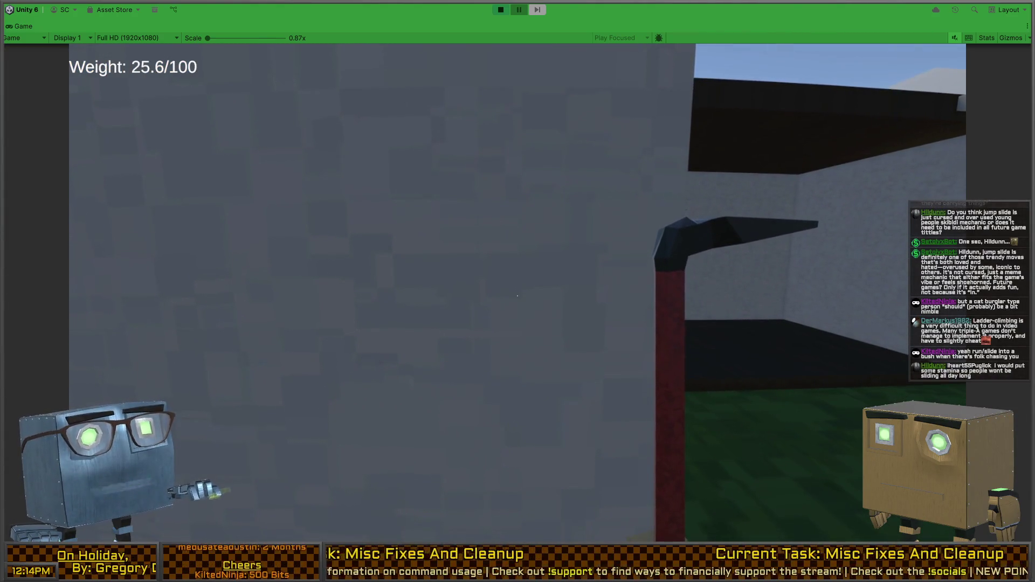
key(d)
key(a)
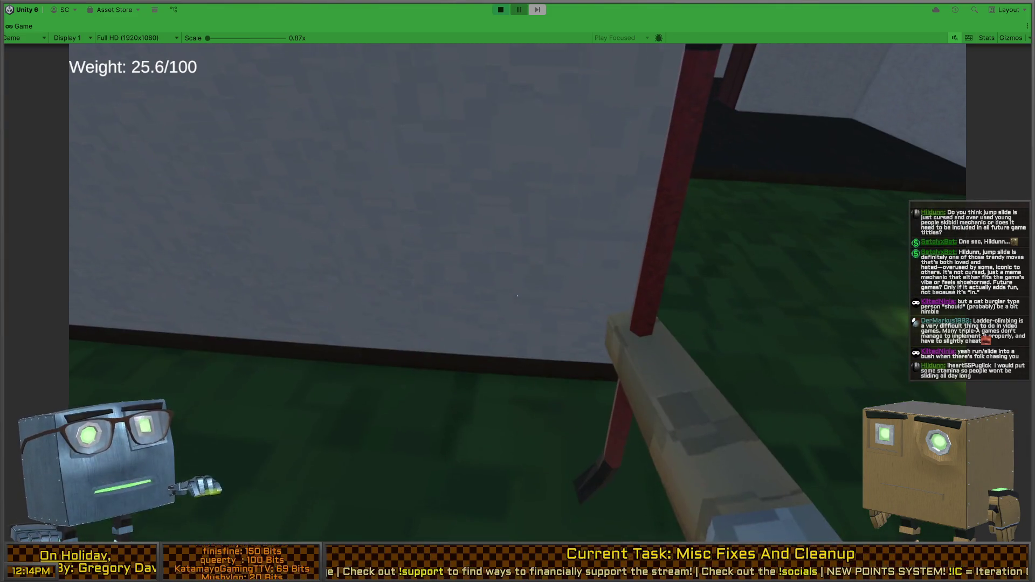
key(space)
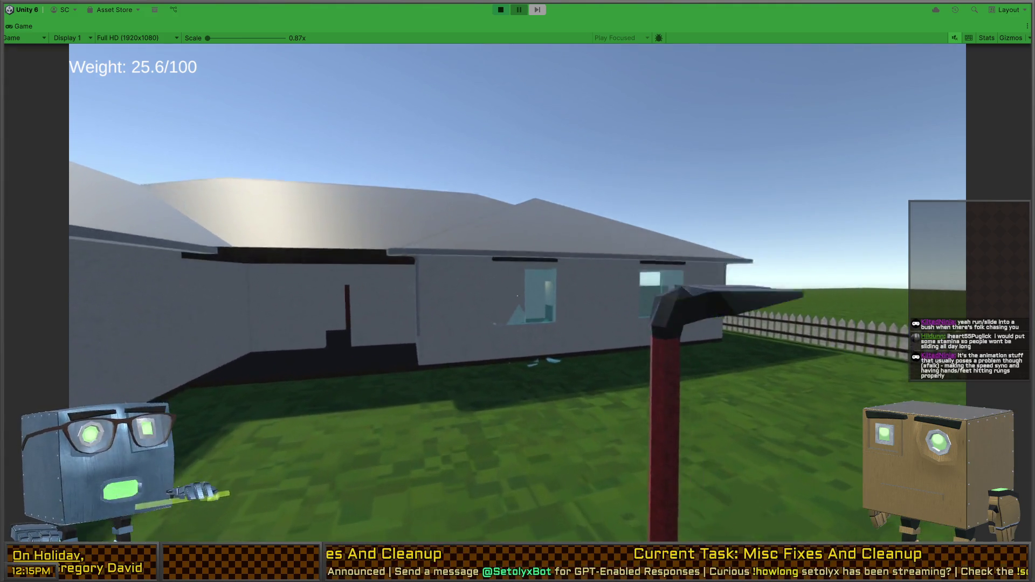
Step: Vault in and out through the broken window, then vault back into the living room
key(w)
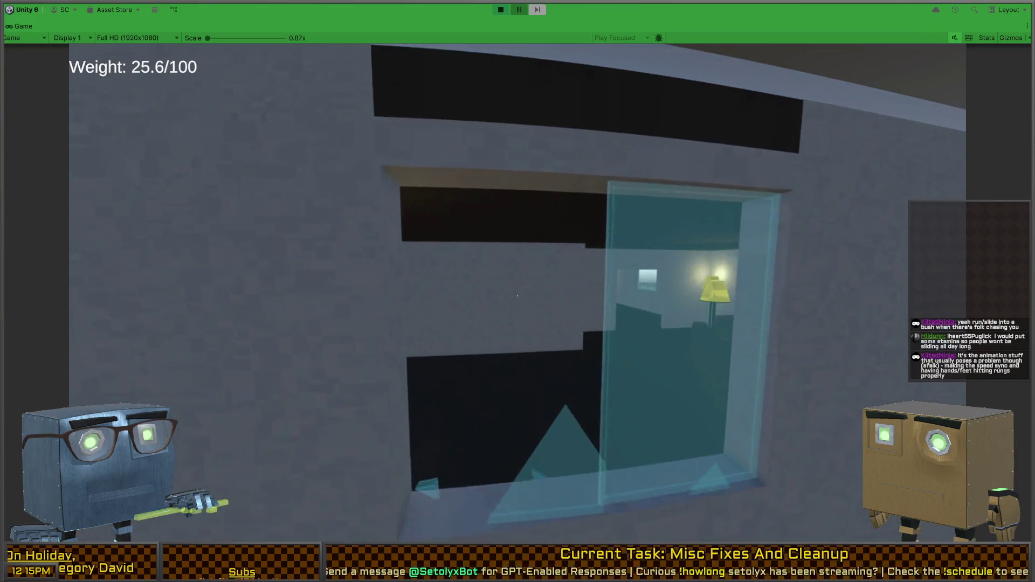
key(w)
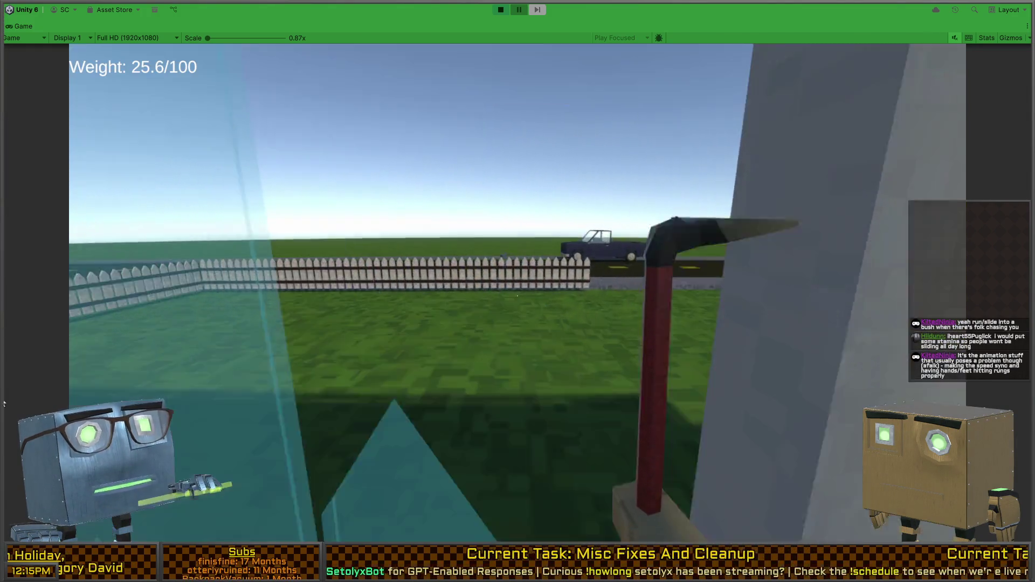
click(518, 295)
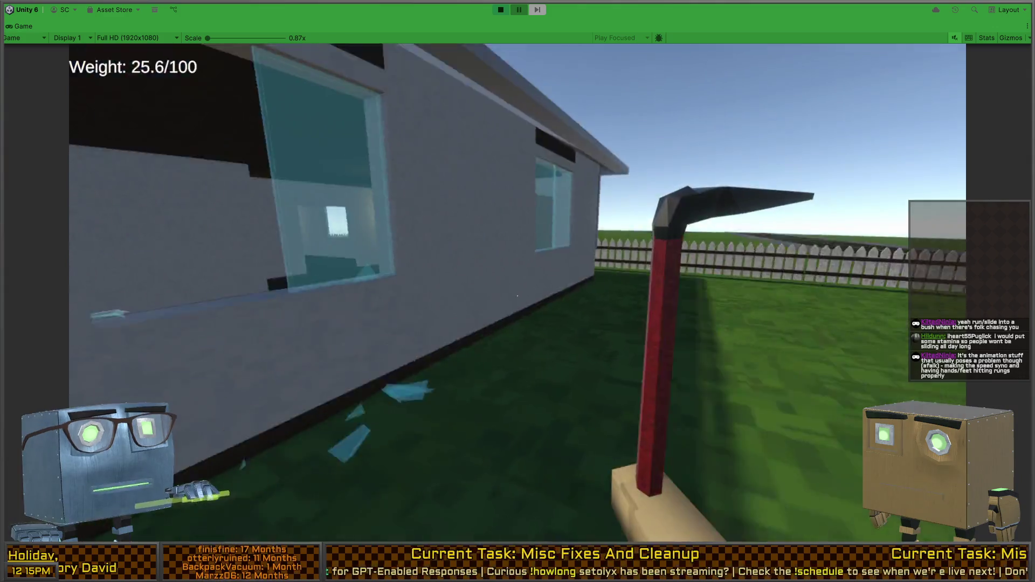
key(w)
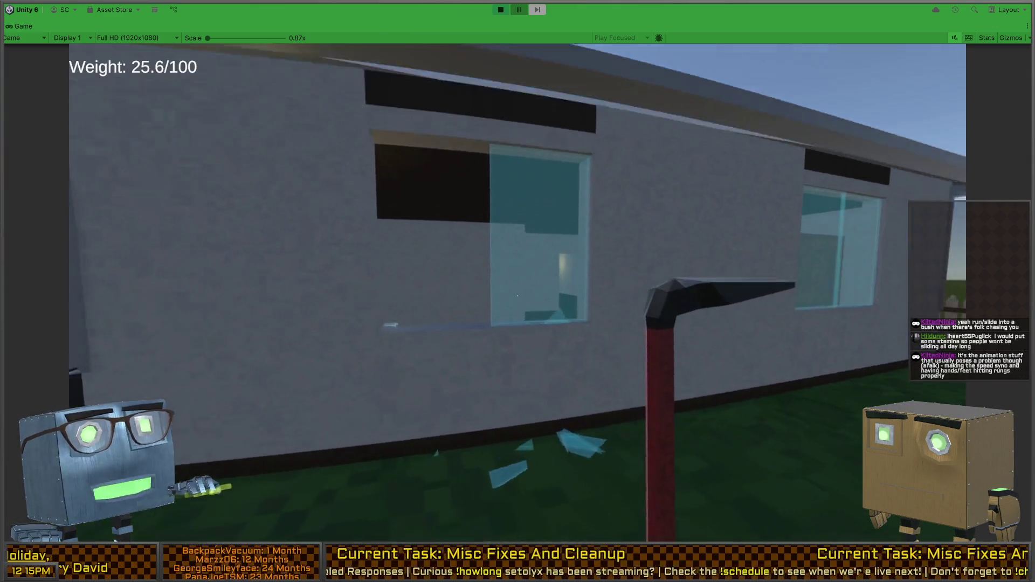
key(w)
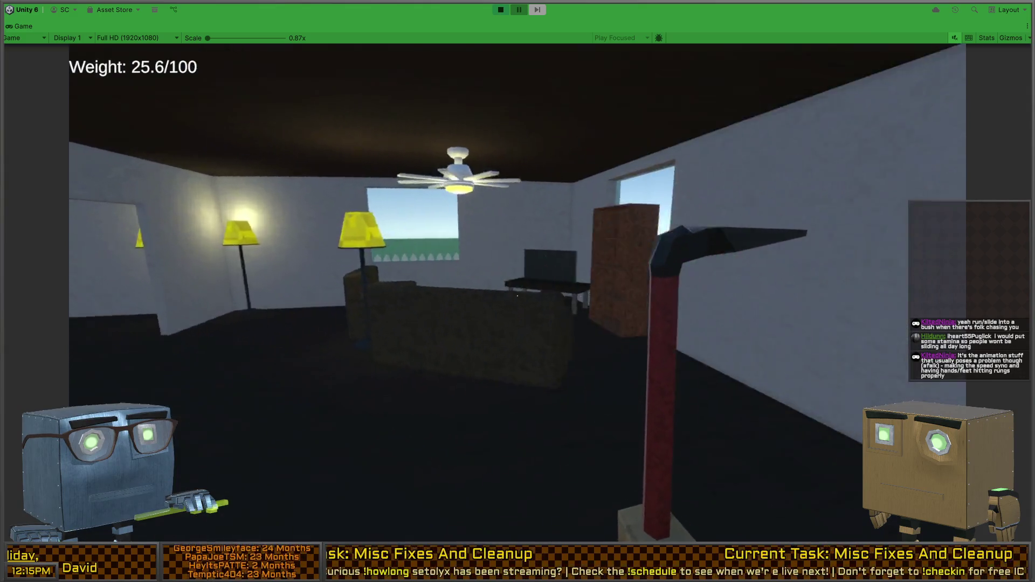
mouse_move(517, 295)
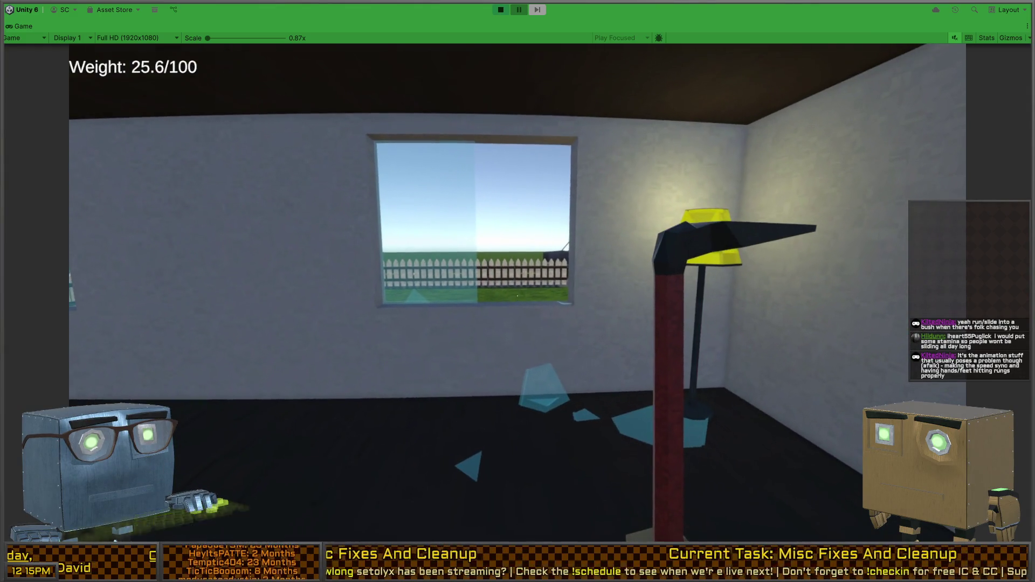
Step: Restore the editor layout, fly to the window, and inspect a glass shard and VaultingArea
key(shift+space)
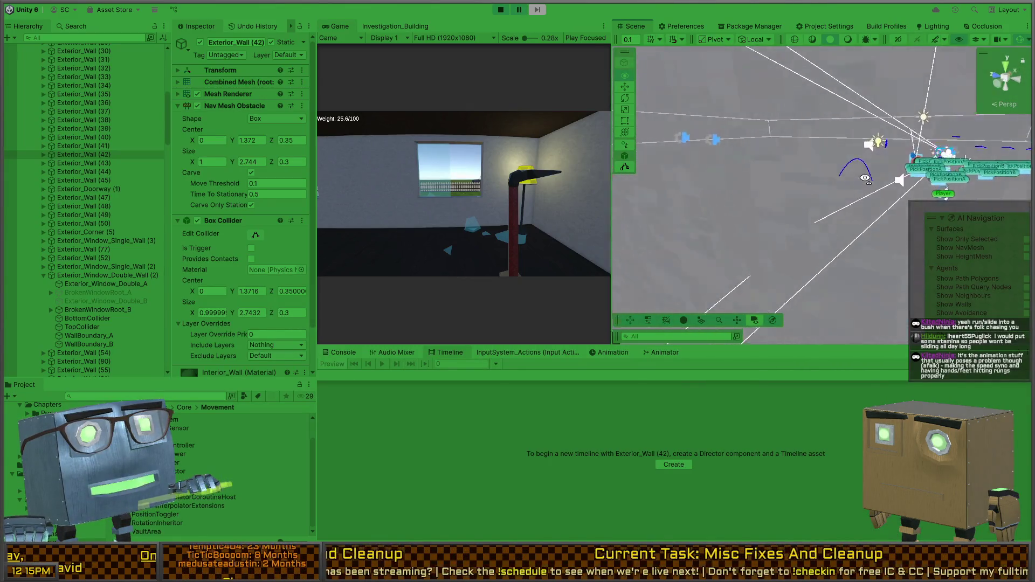
drag(934, 178, 767, 211)
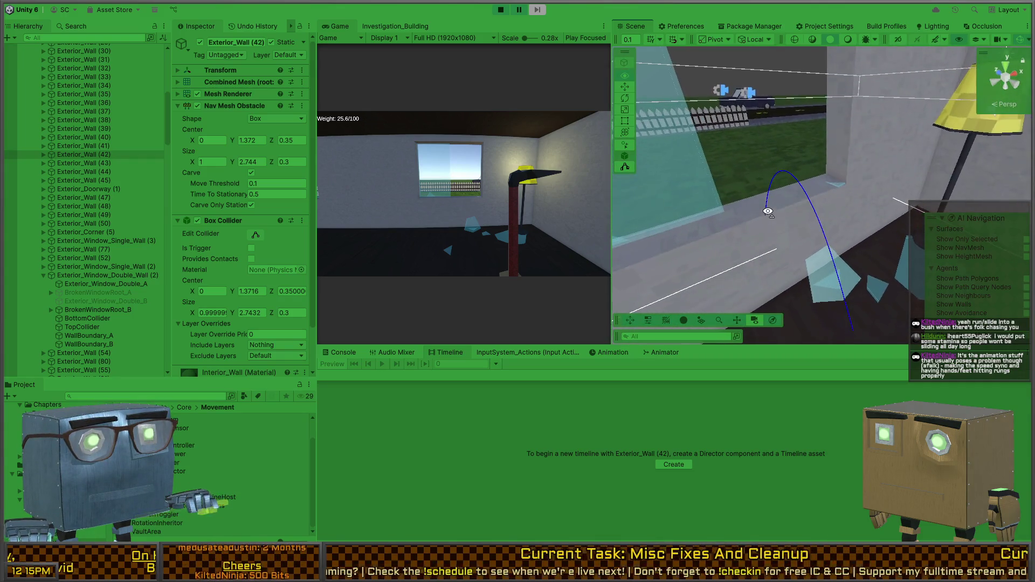
click(814, 275)
click(90, 294)
Step: Re-maximise the Game view, vault into the house and back out, then pause playback
click(426, 222)
key(shift+space)
key(w)
key(1)
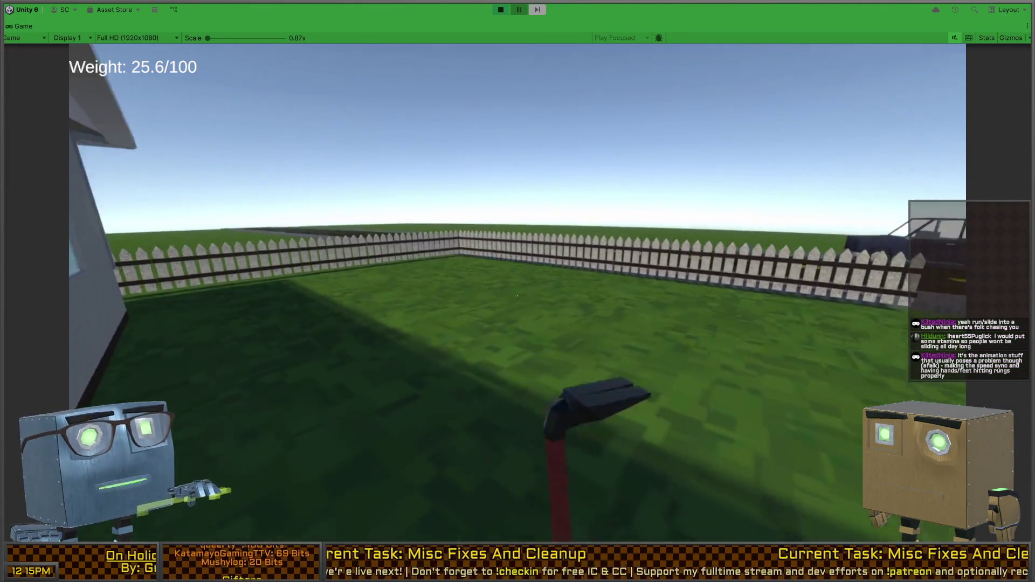
key(w)
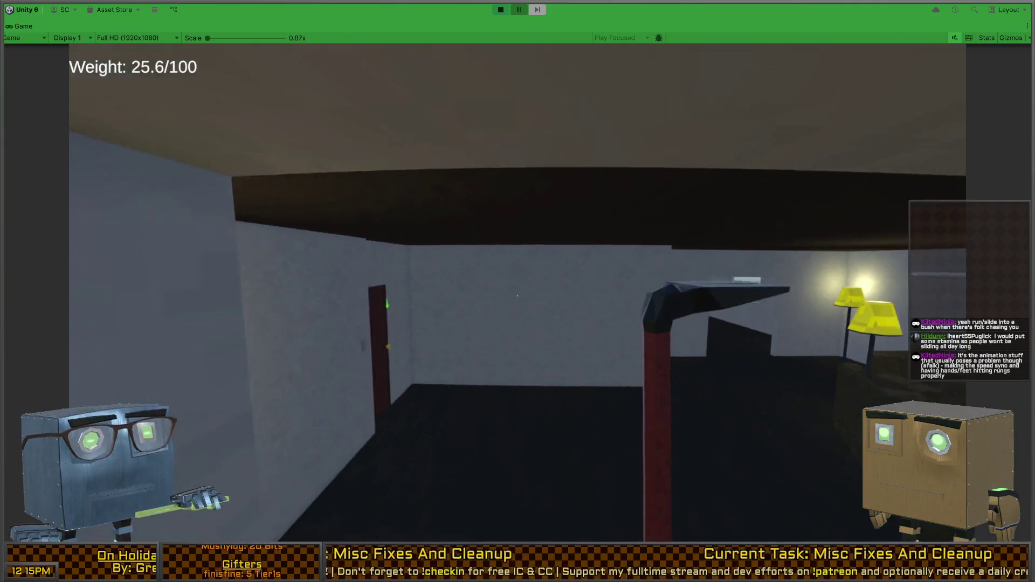
key(w)
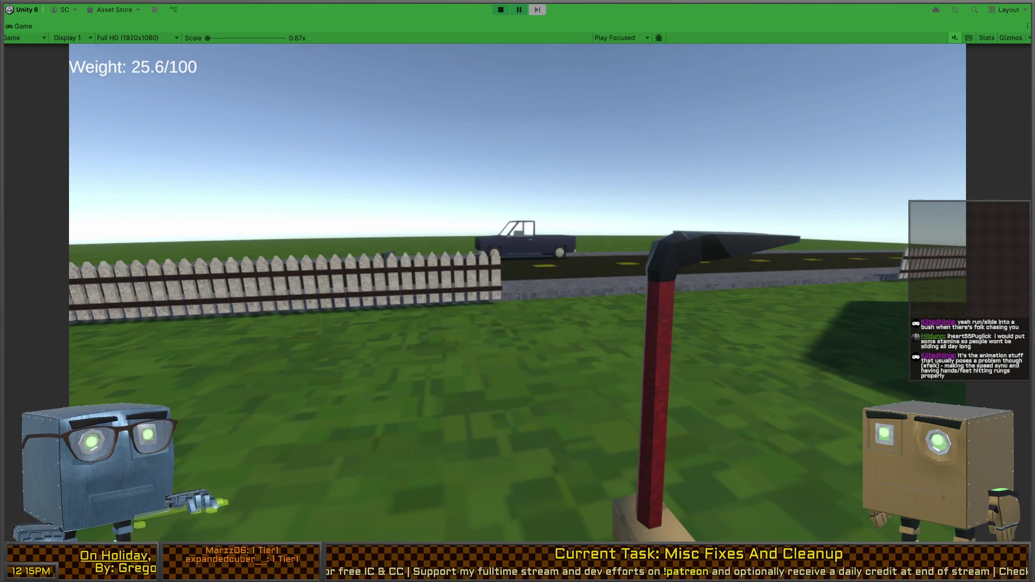
key(ctrl+shift+p)
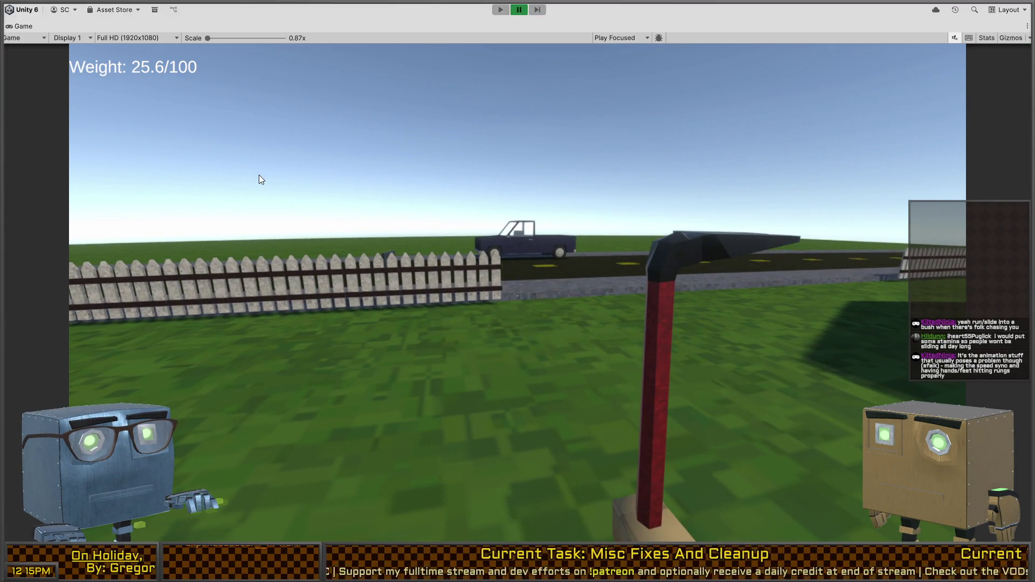
Step: Stop play mode, fly the Scene camera close to the house's side wall, and maximise the Scene view
key(ctrl+p)
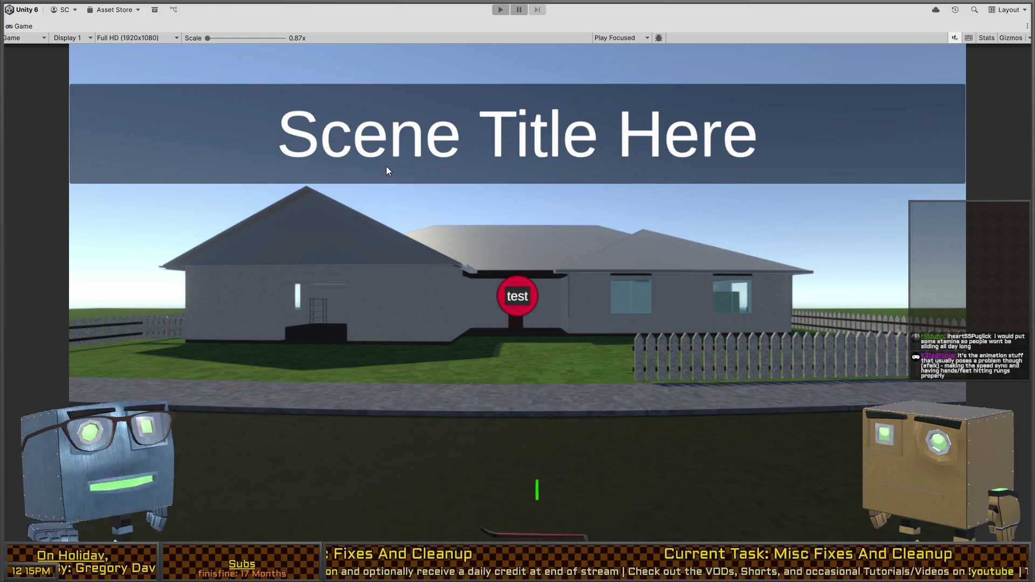
key(shift+space)
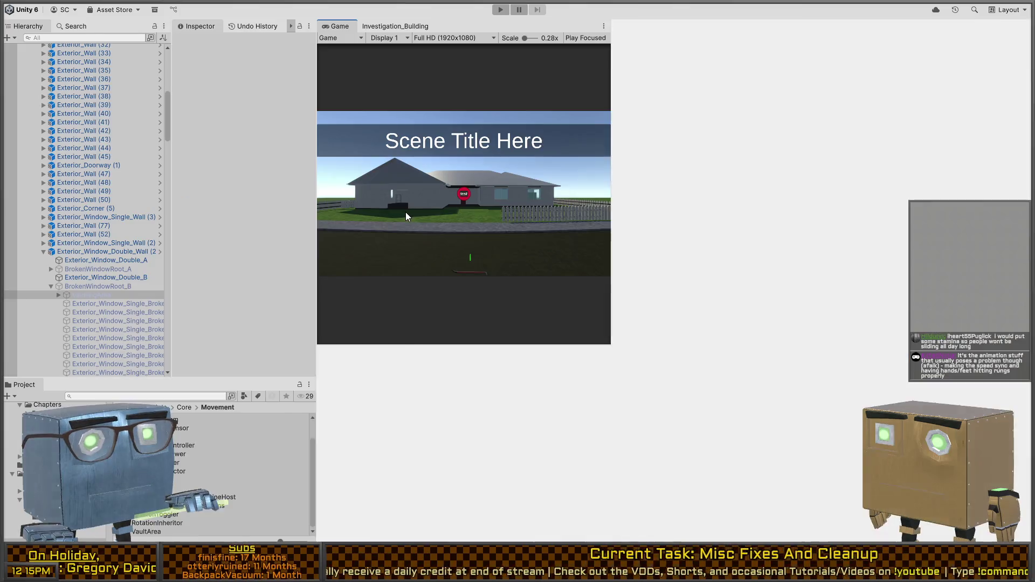
mouse_move(825, 197)
mouse_down()
mouse_move(866, 148)
mouse_move(797, 147)
mouse_move(825, 152)
mouse_move(810, 178)
mouse_move(1017, 169)
mouse_move(1008, 184)
mouse_up()
drag(799, 173, 874, 138)
key(shift+space)
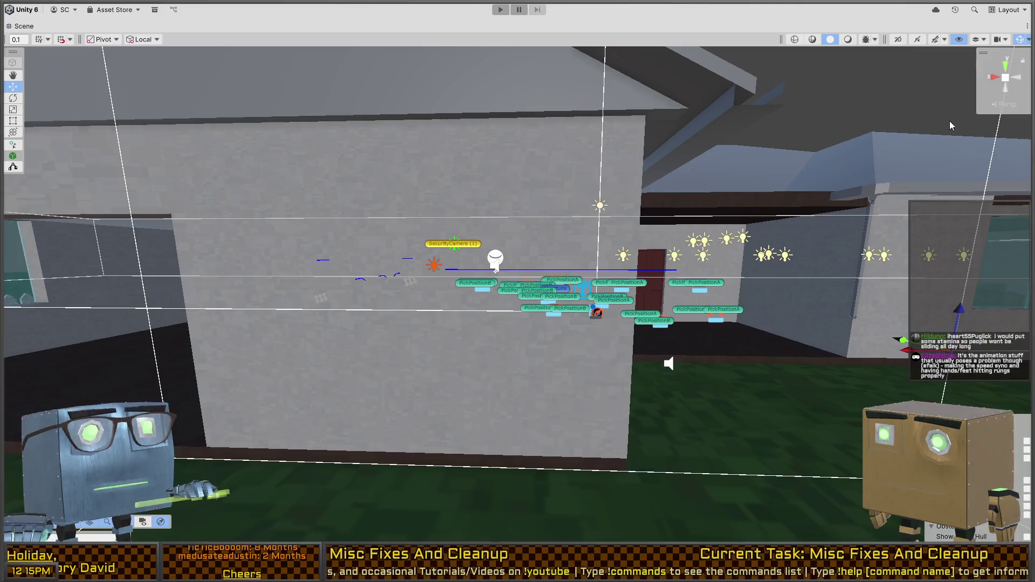
Step: Hide gizmos and sketch a black ladder on the wall with two rails and four rungs
click(1022, 44)
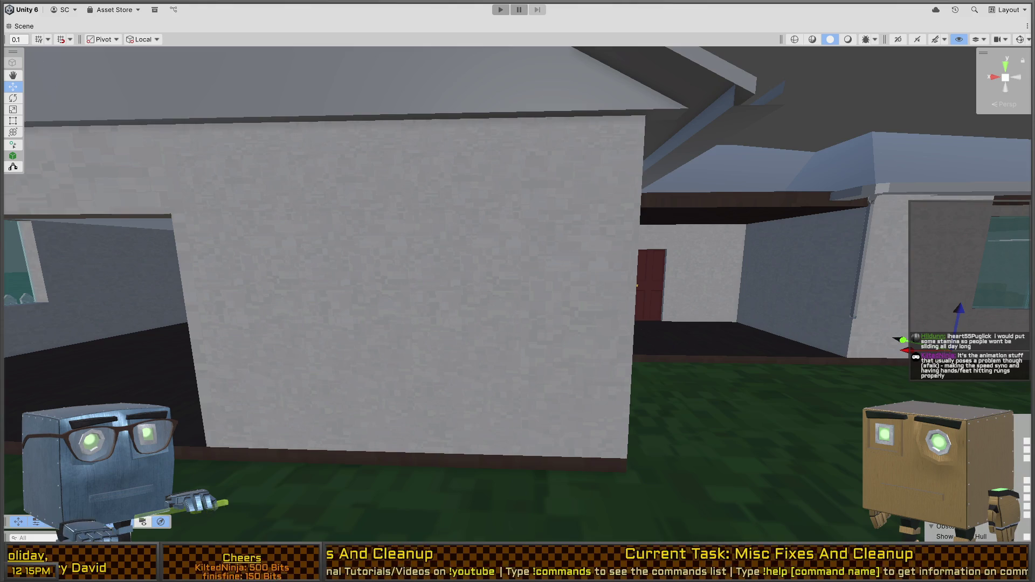
drag(521, 171, 517, 460)
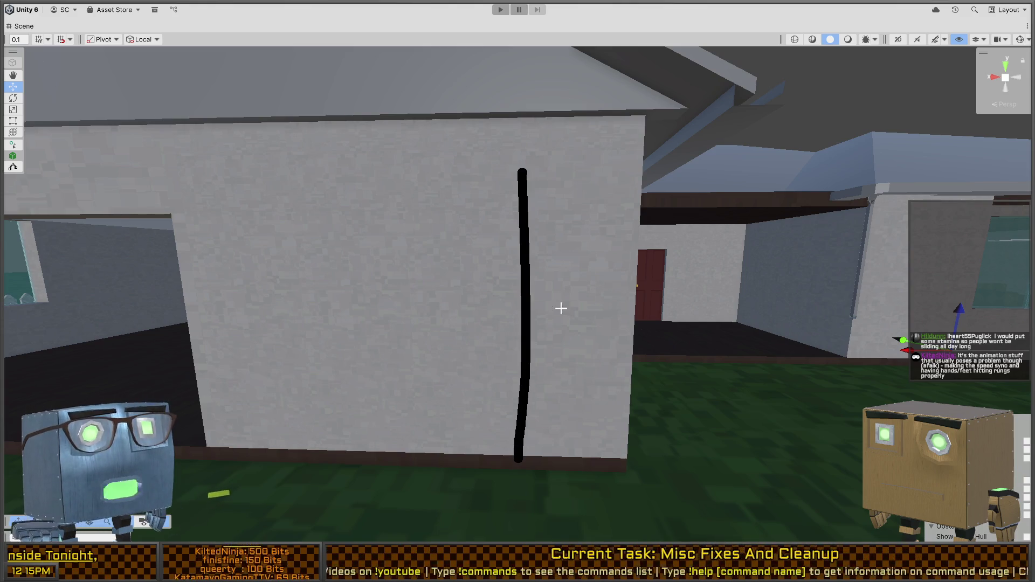
drag(582, 172, 576, 530)
drag(531, 408, 585, 408)
drag(531, 336, 568, 335)
drag(531, 271, 582, 267)
drag(522, 212, 577, 207)
drag(565, 337, 584, 336)
drag(533, 408, 526, 409)
Step: Switch the sketch colour to green and draw a loop with marks around it beside the ladder
right_click(632, 345)
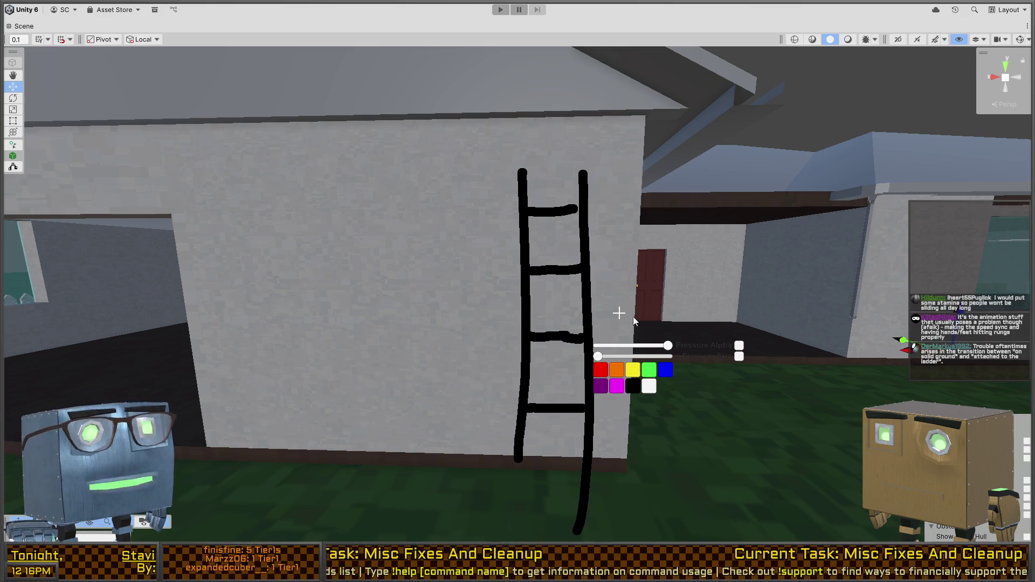
click(649, 370)
mouse_move(474, 269)
mouse_down()
mouse_move(490, 283)
mouse_move(482, 285)
mouse_up()
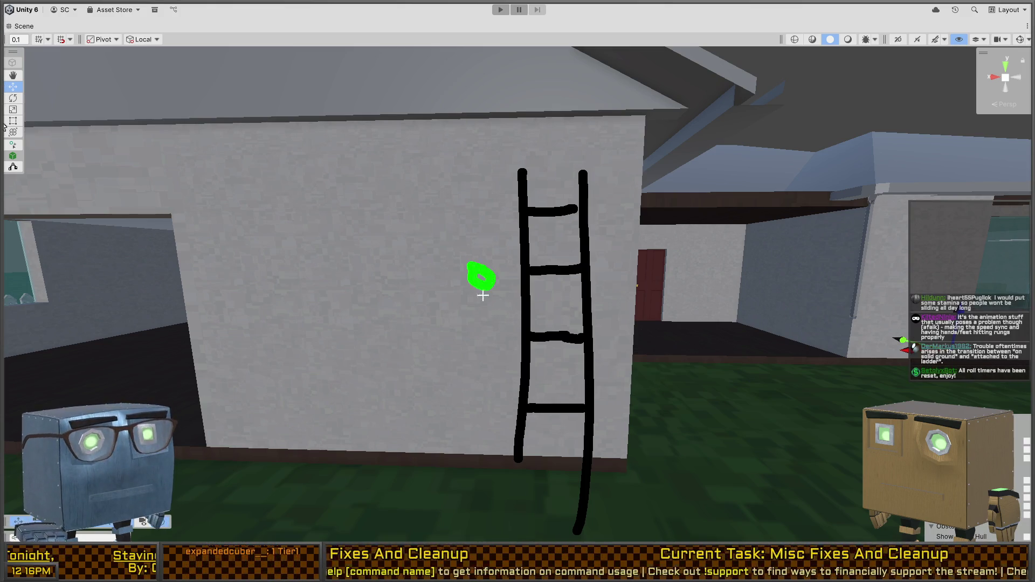
click(496, 219)
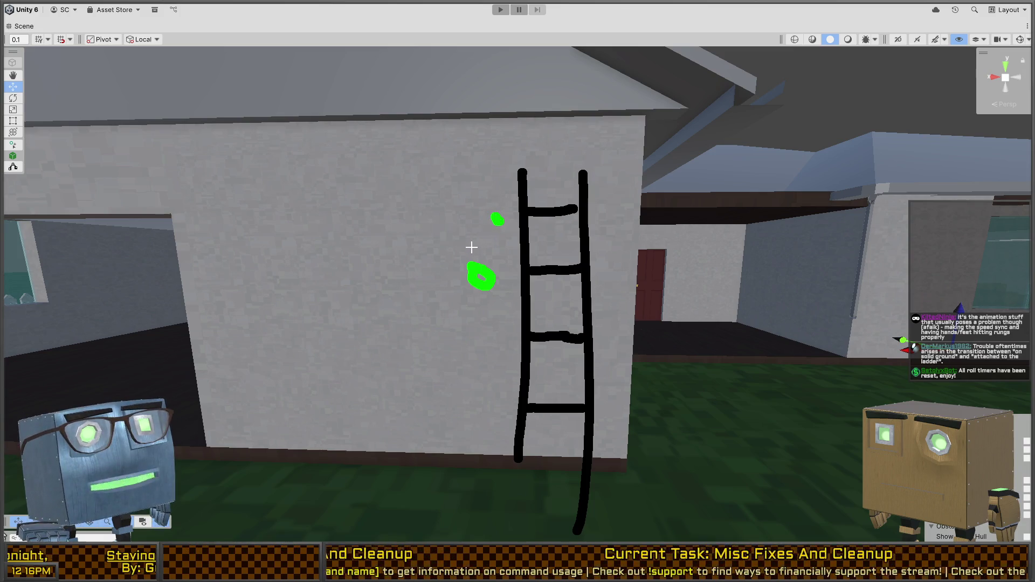
click(448, 275)
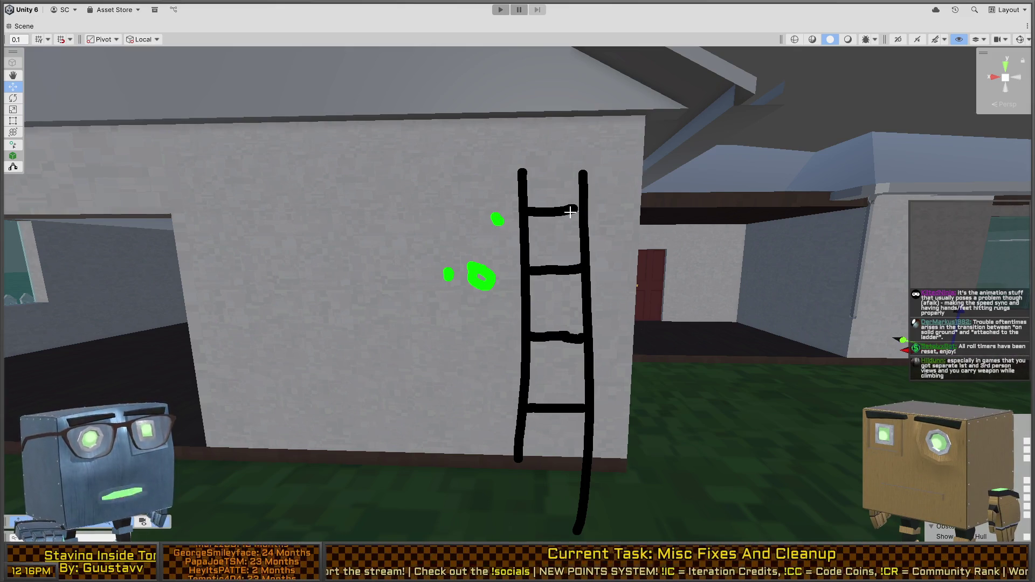
drag(493, 271, 507, 266)
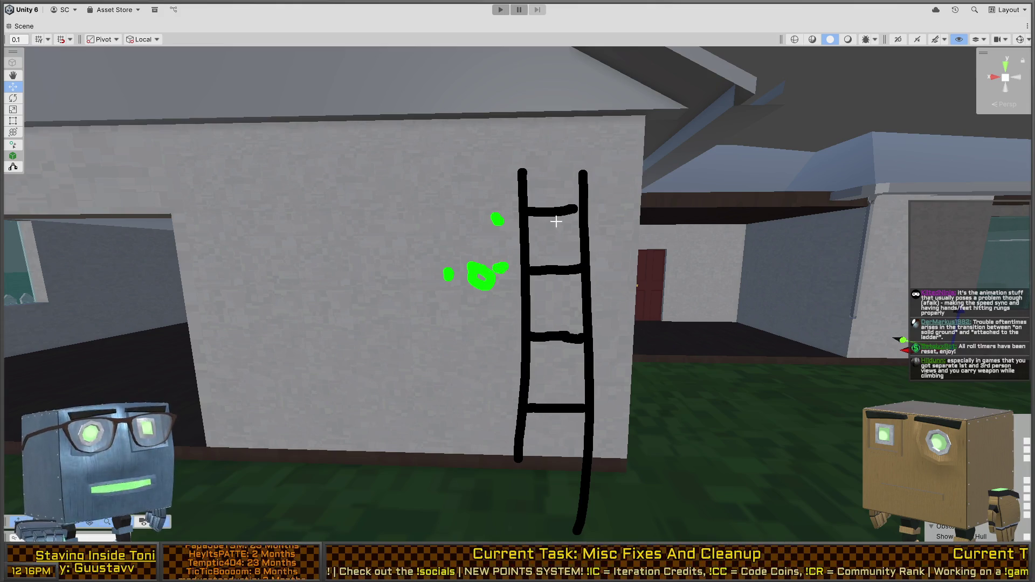
click(449, 222)
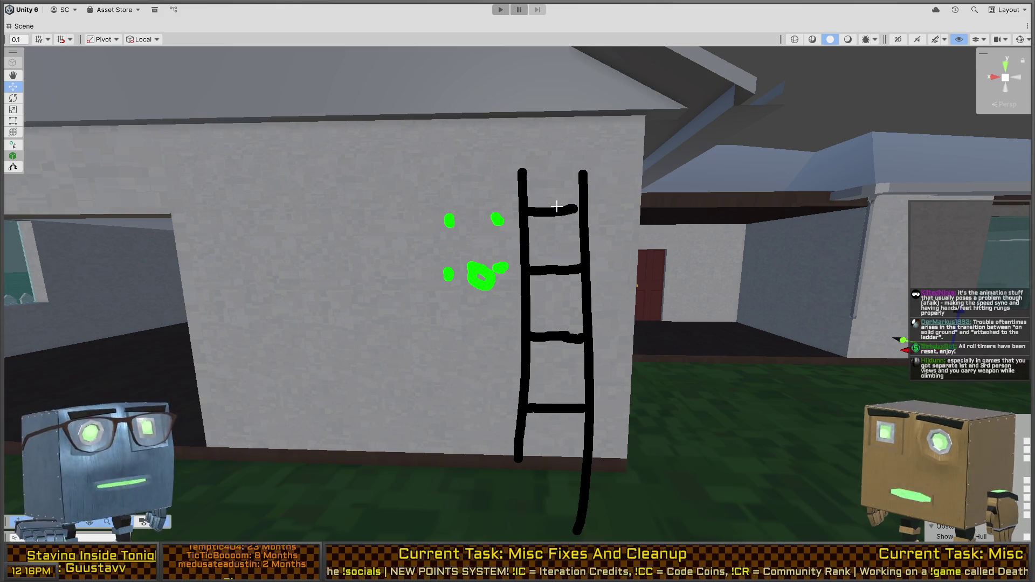
Step: Put green dots on both ends of the top three rungs and draw a green upward arrow
click(531, 212)
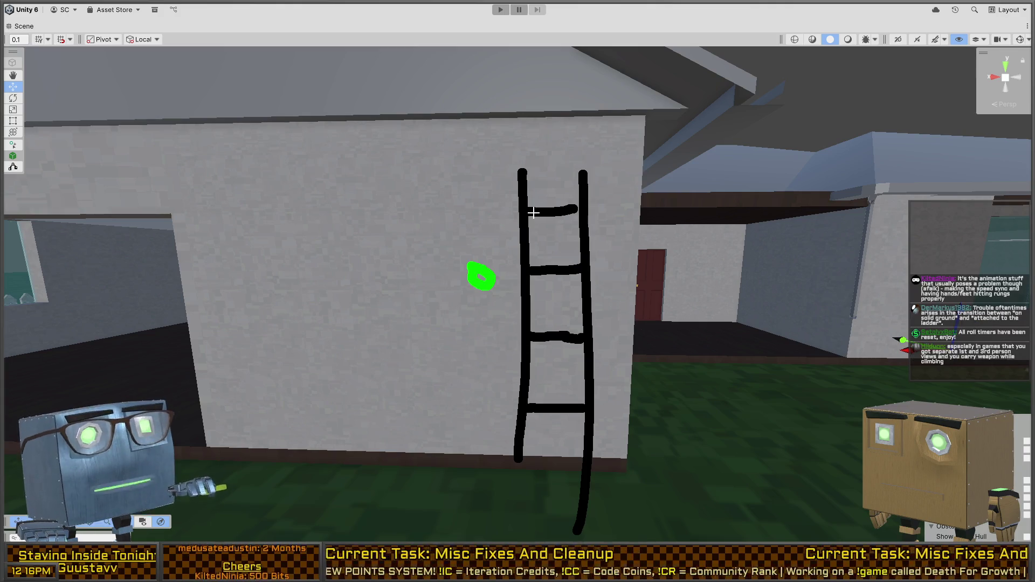
click(577, 209)
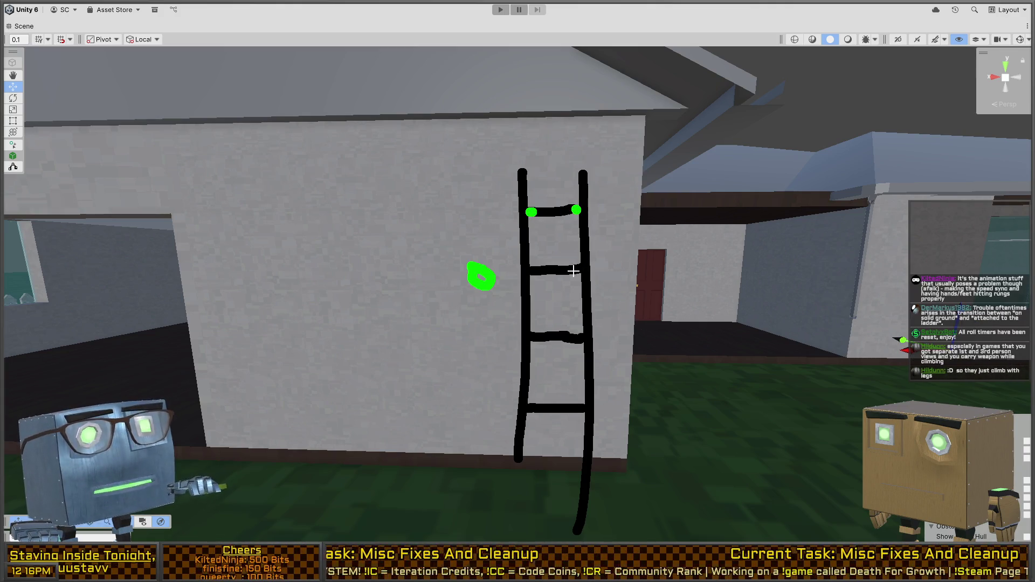
click(573, 271)
click(536, 273)
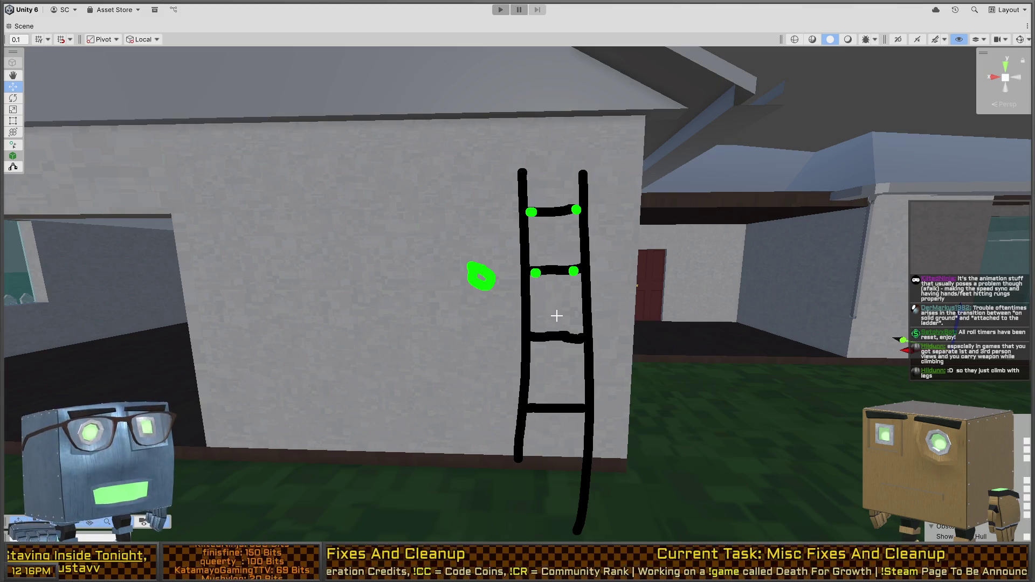
click(536, 336)
click(578, 337)
mouse_move(478, 249)
mouse_down()
mouse_move(459, 203)
mouse_move(491, 214)
mouse_up()
Step: Recolour several rung-end dots orange, then clear the ladder sketch
right_click(547, 257)
click(536, 284)
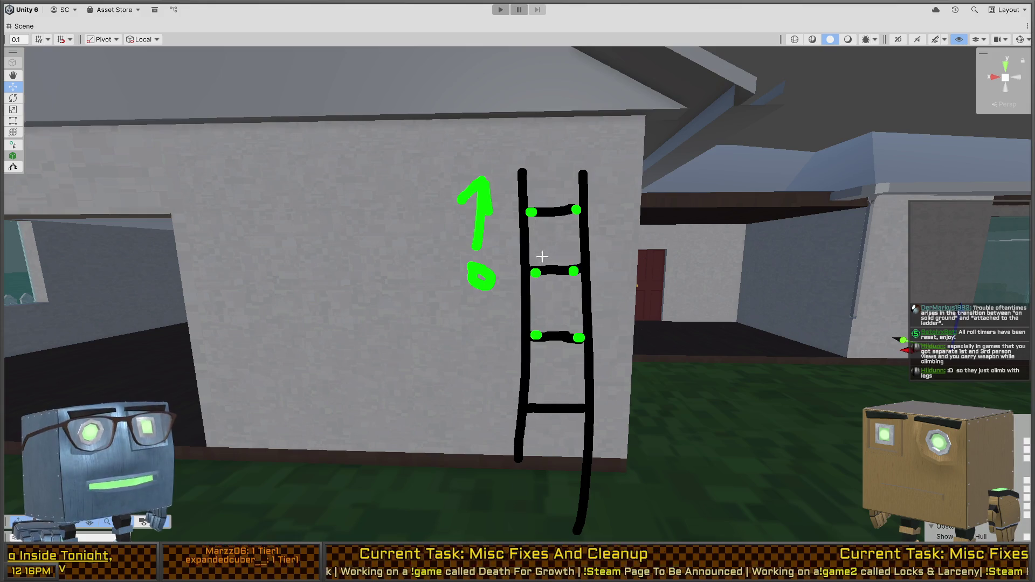
click(573, 273)
click(536, 337)
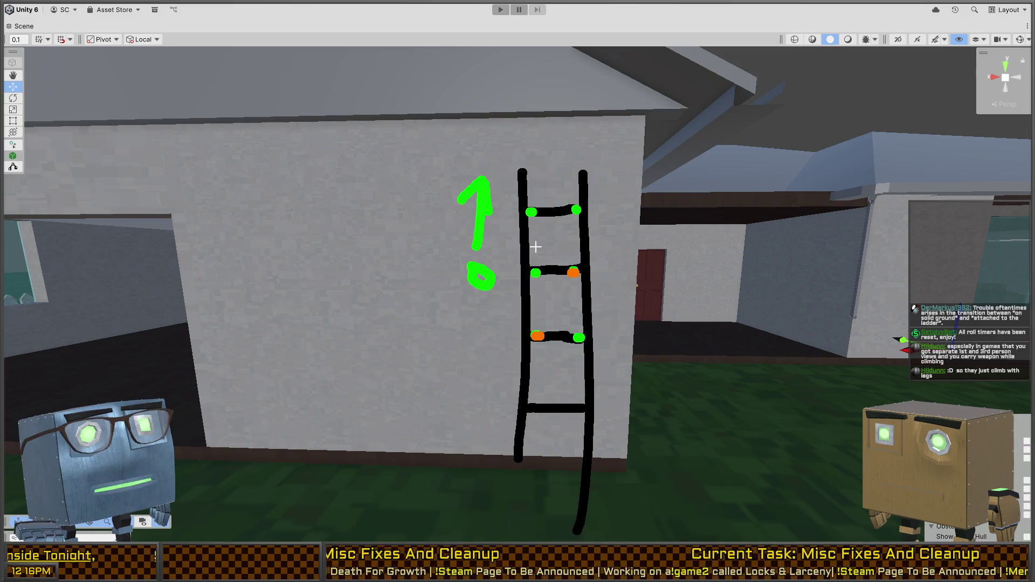
click(531, 210)
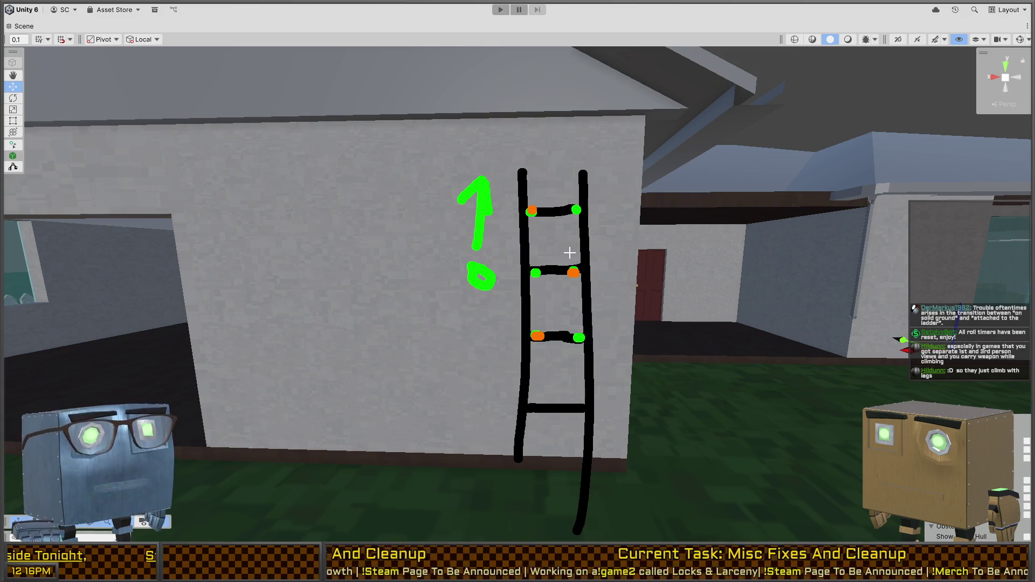
key(Escape)
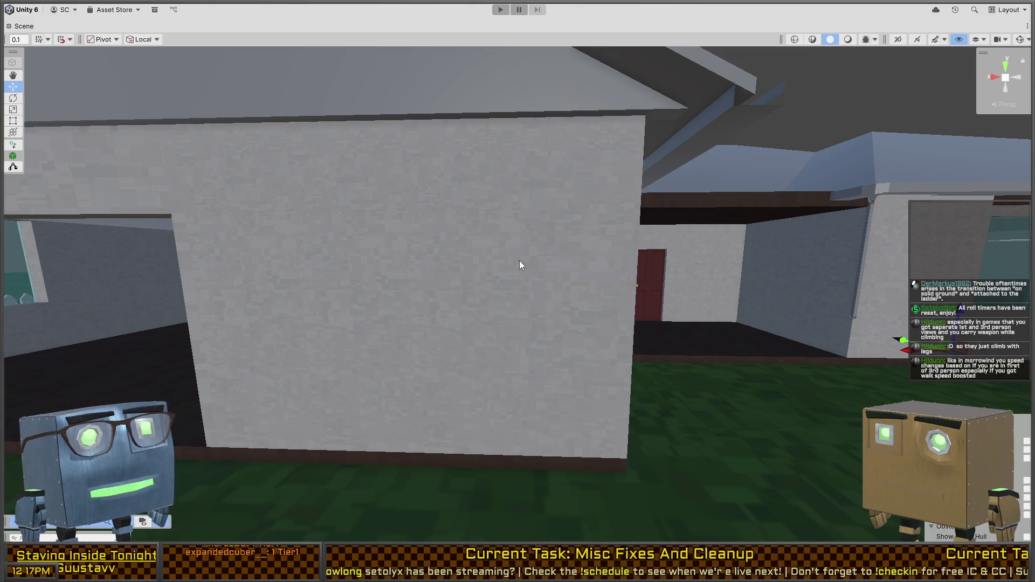
Step: Shift the Scene camera sideways along the wall and restore the full editor layout
key(Left)
key(Left)
key(Left)
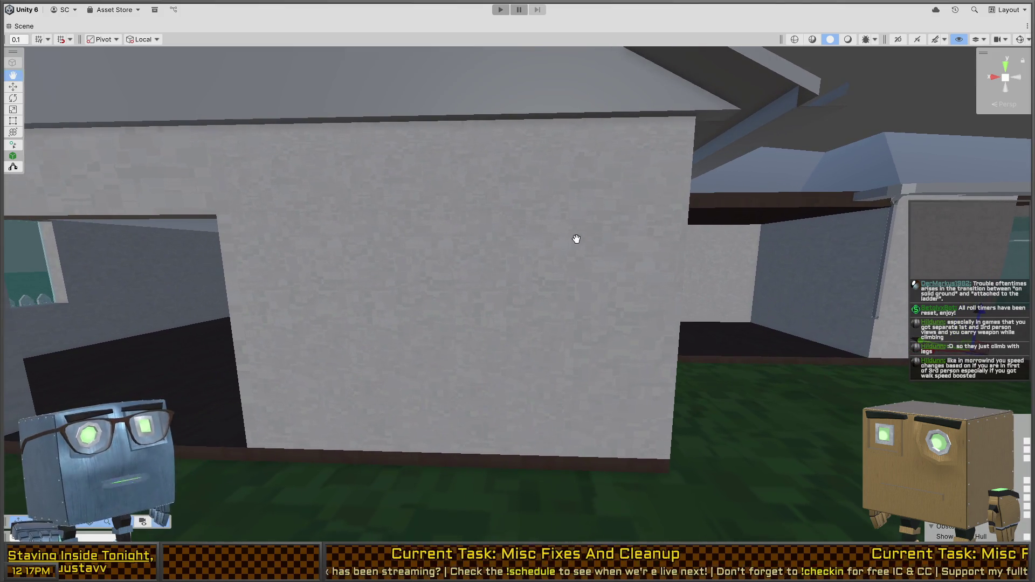
key(shift+space)
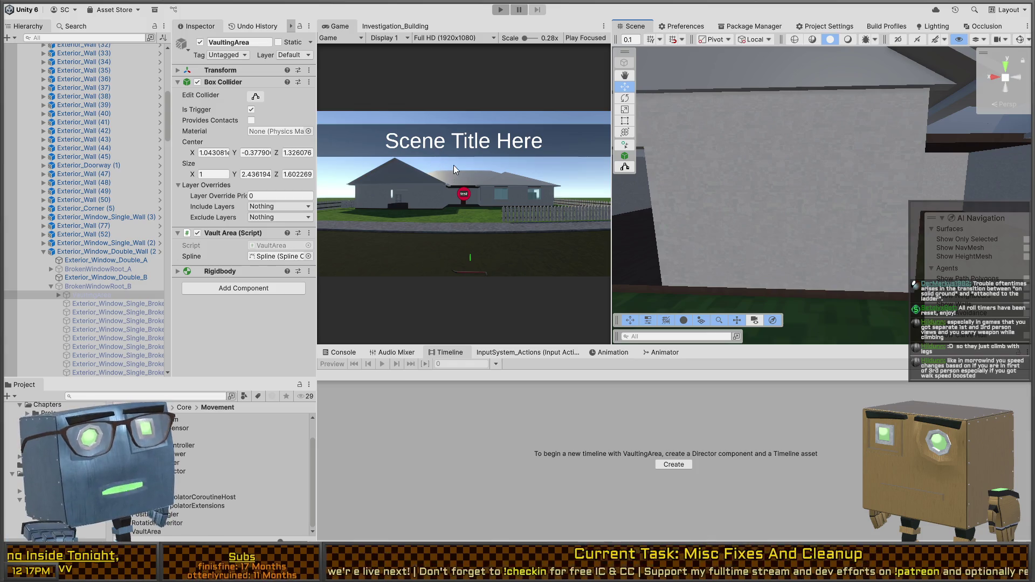
Step: Pull the Scene camera back to the house front and bring up VaultArea.cs in Visual Studio
mouse_move(703, 221)
mouse_down()
mouse_move(907, 201)
mouse_move(695, 221)
mouse_up()
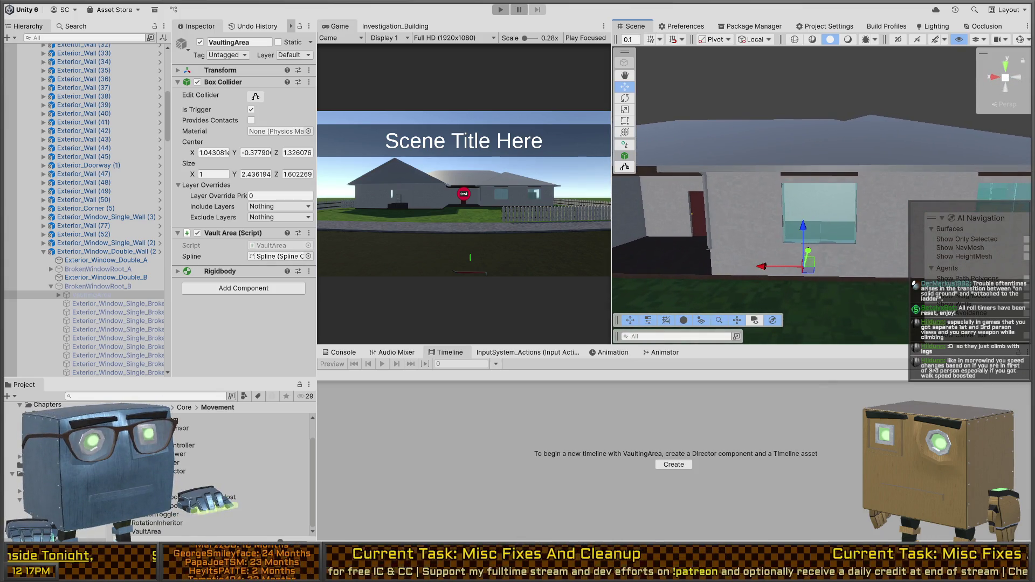
key(alt+Tab)
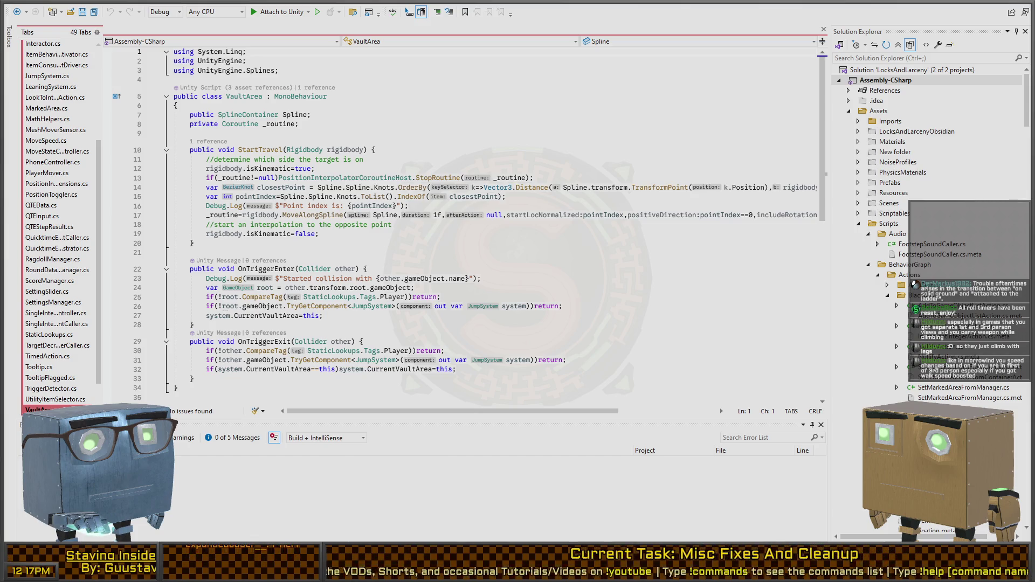
click(258, 252)
scroll(258, 276, down, 3)
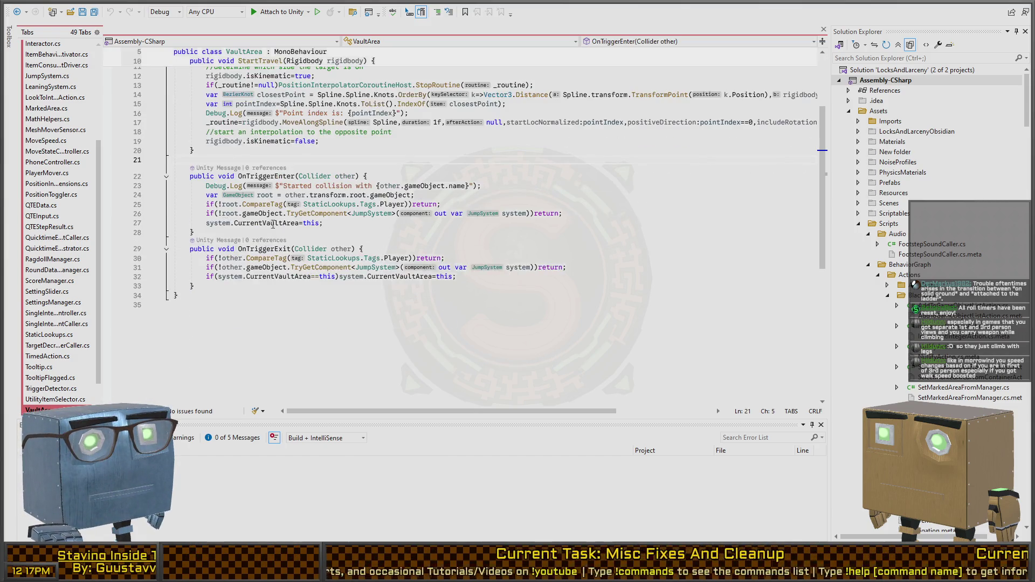